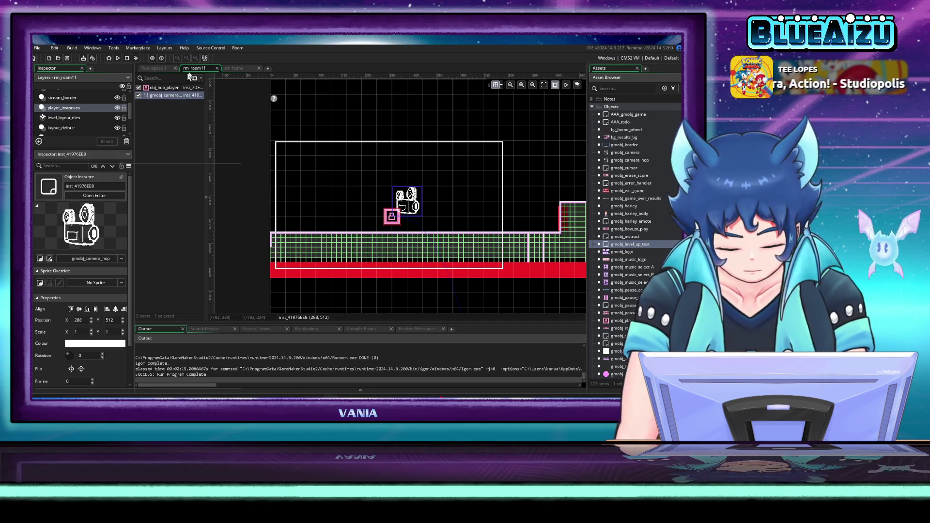
# - Look over the rm_home and rm_room11 layouts and the gmobj_music_logo object
pyautogui.click(234, 67)
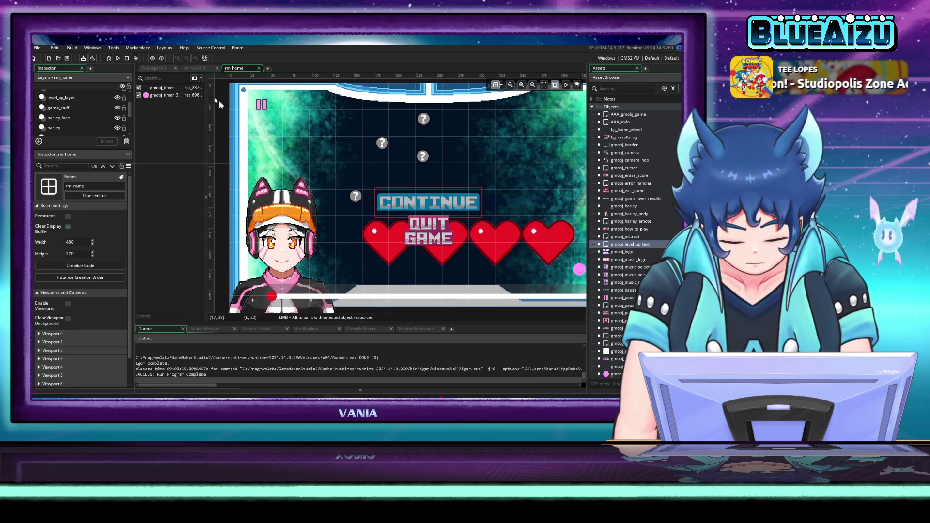
pyautogui.click(154, 68)
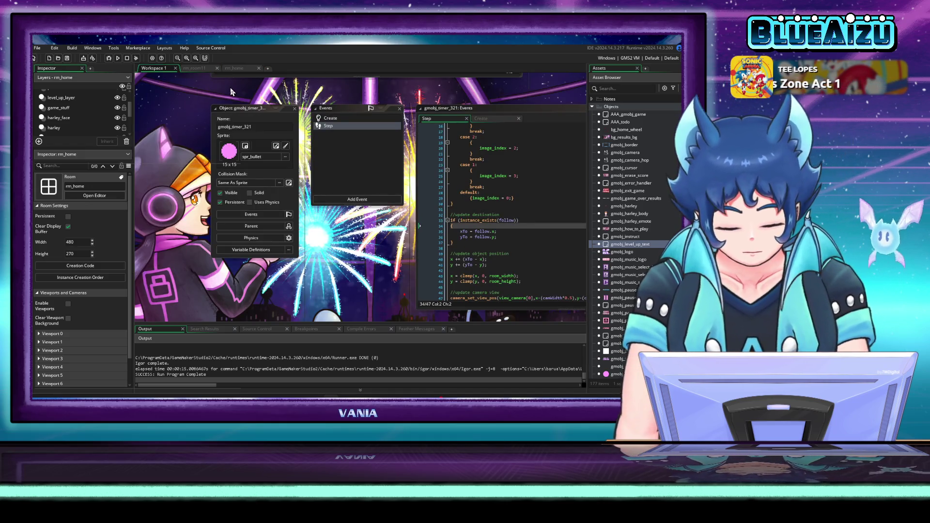
pyautogui.moveTo(392, 275); pyautogui.dragTo(370, 265)
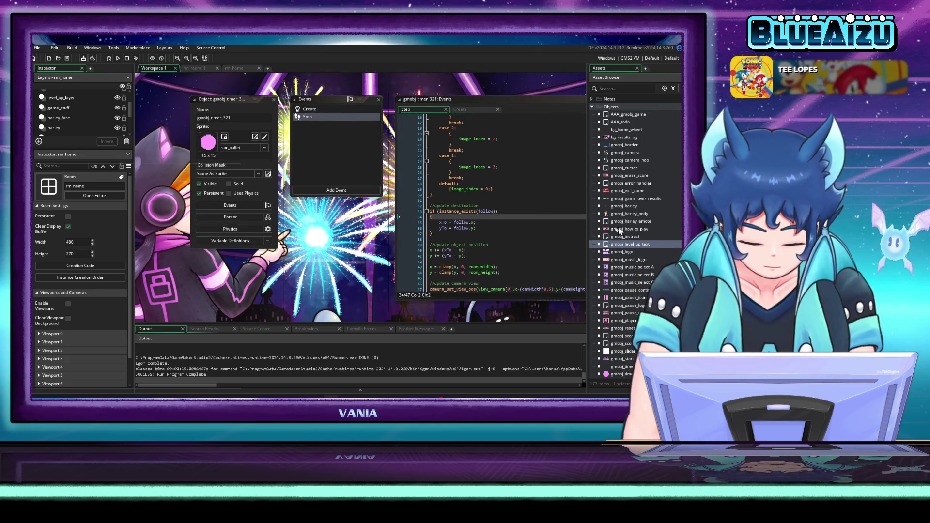
pyautogui.click(195, 68)
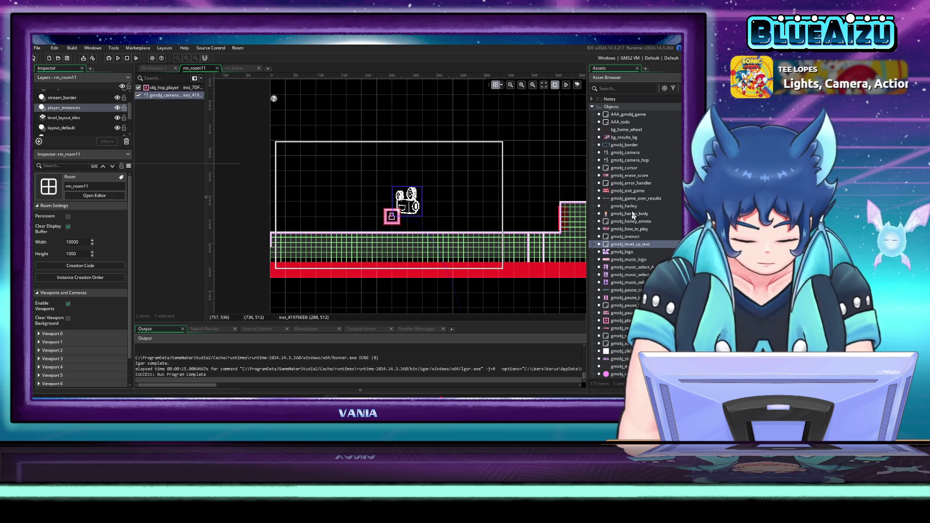
pyautogui.click(642, 260)
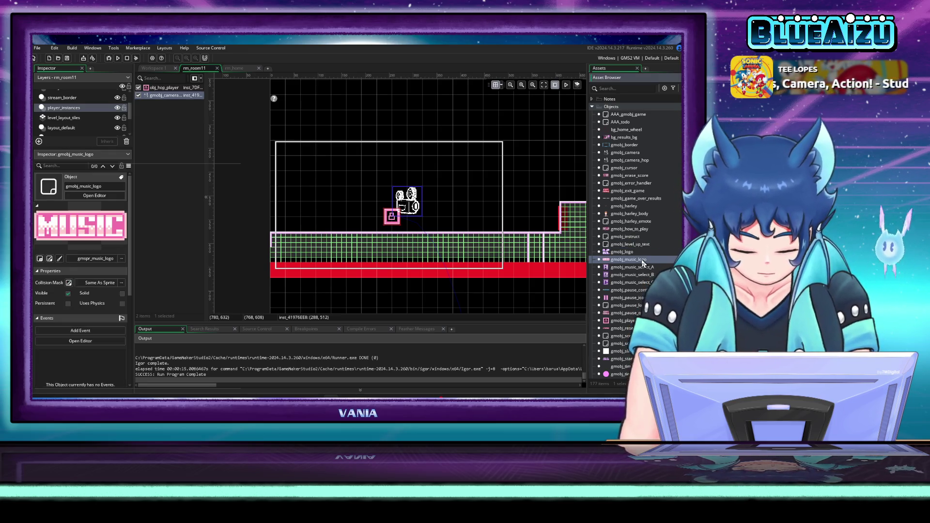
pyautogui.scroll(-6, 636, 309)
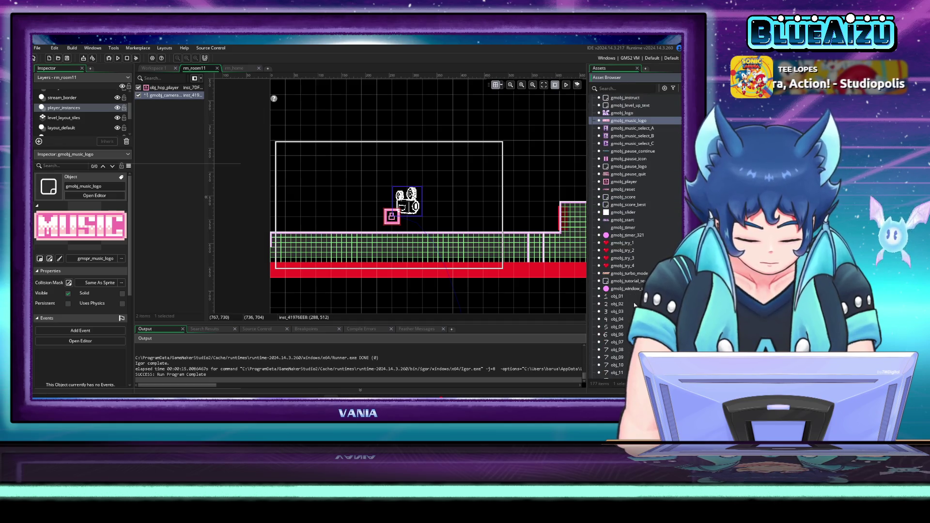
# - Comment out the camera_set_view_pos line in gmobj_timer_321's Step code with //
pyautogui.doubleClick(640, 236)
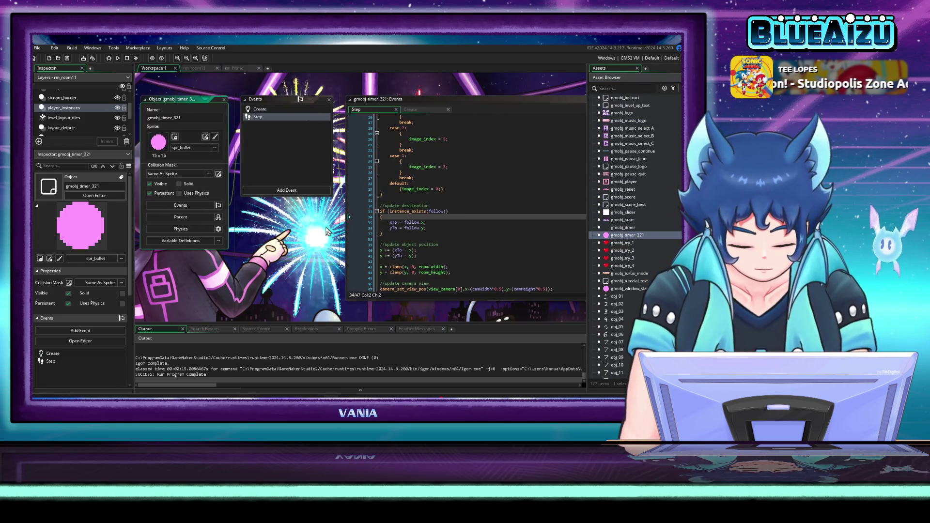
pyautogui.scroll(-1, 366, 214)
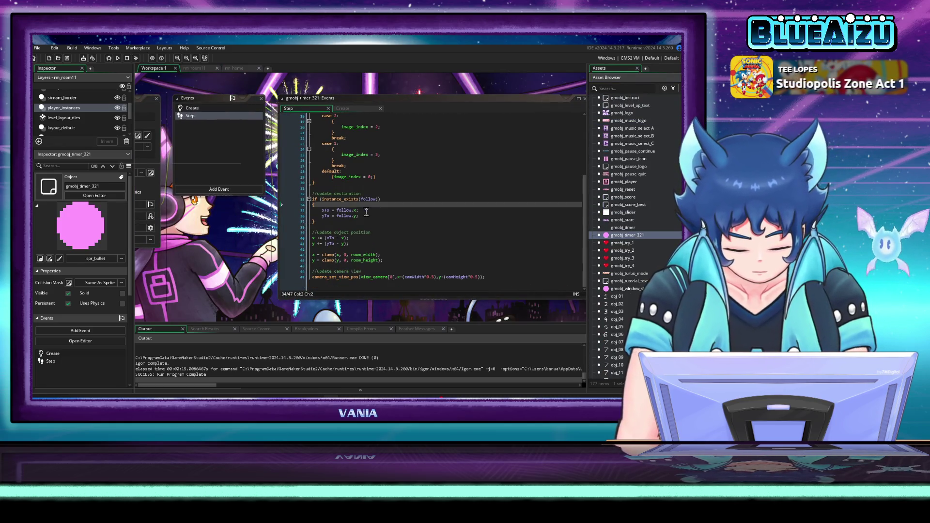
pyautogui.click(367, 248)
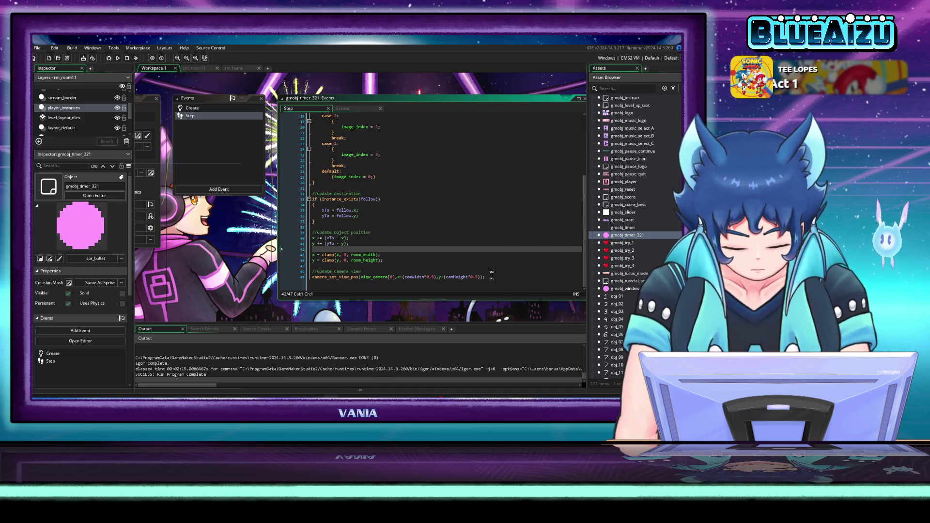
pyautogui.click(313, 277)
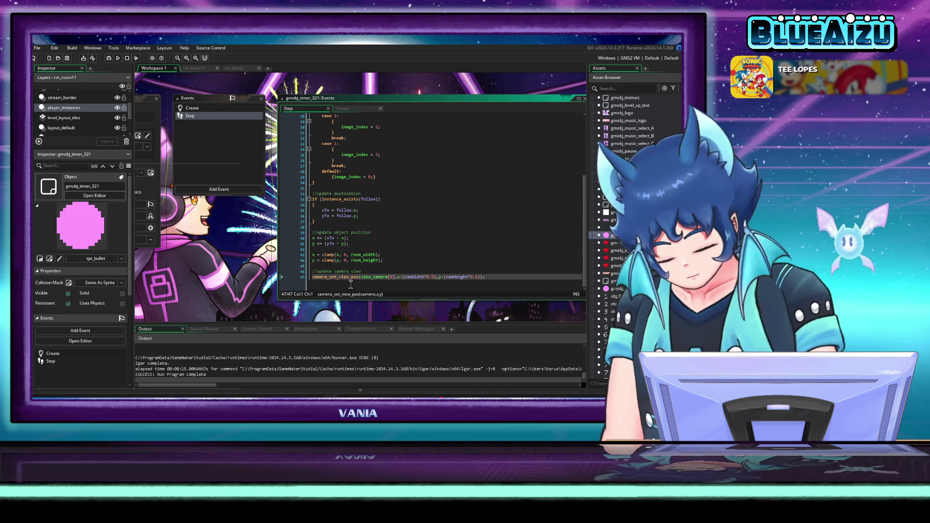
pyautogui.write('//')
# - Test-run Clip Idol, start the level, hit the pink block, then quit the game
pyautogui.click(118, 58)
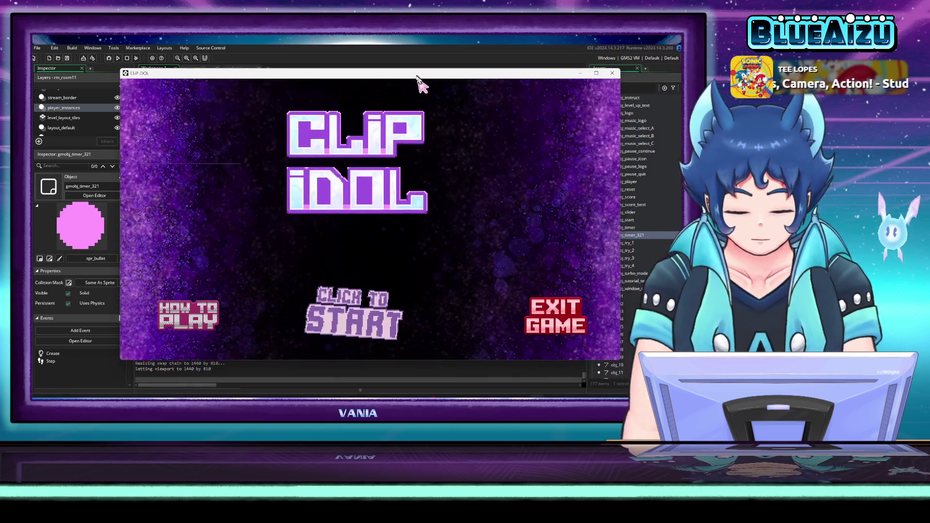
pyautogui.click(376, 339)
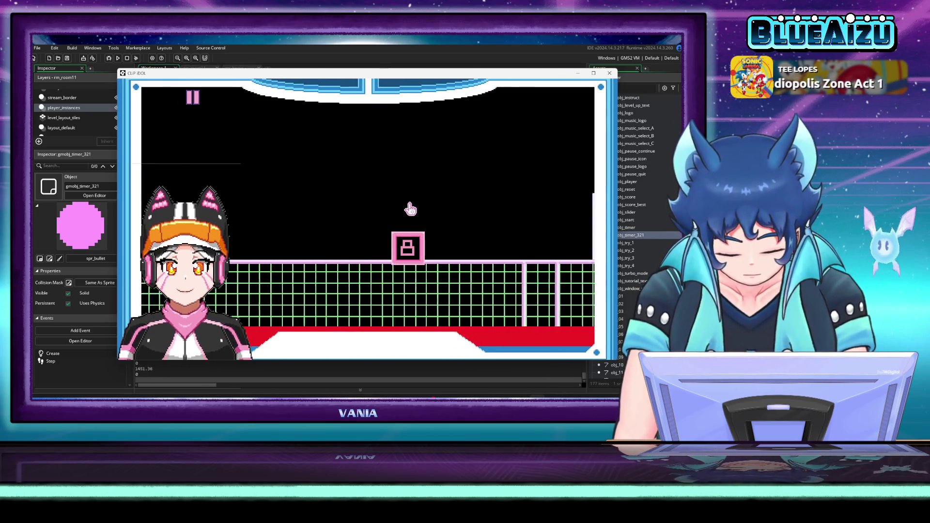
pyautogui.click(409, 209)
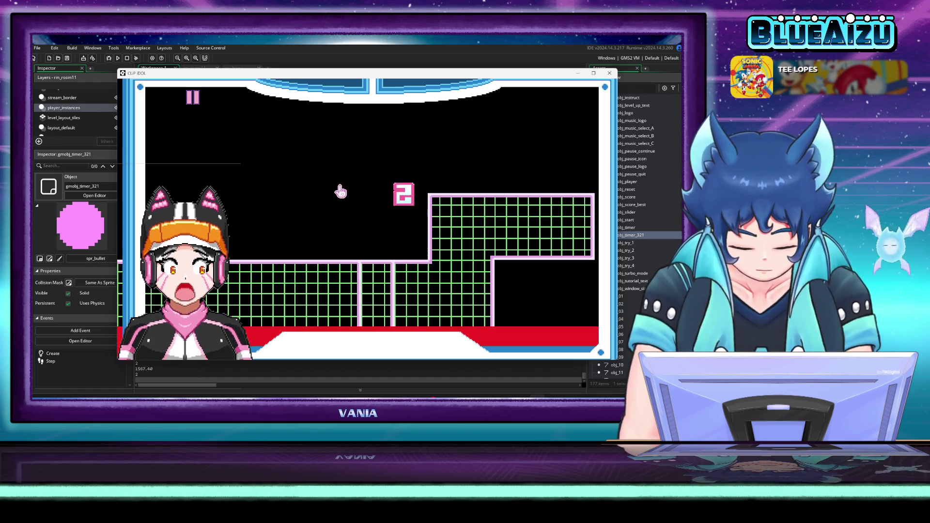
pyautogui.press('Escape')
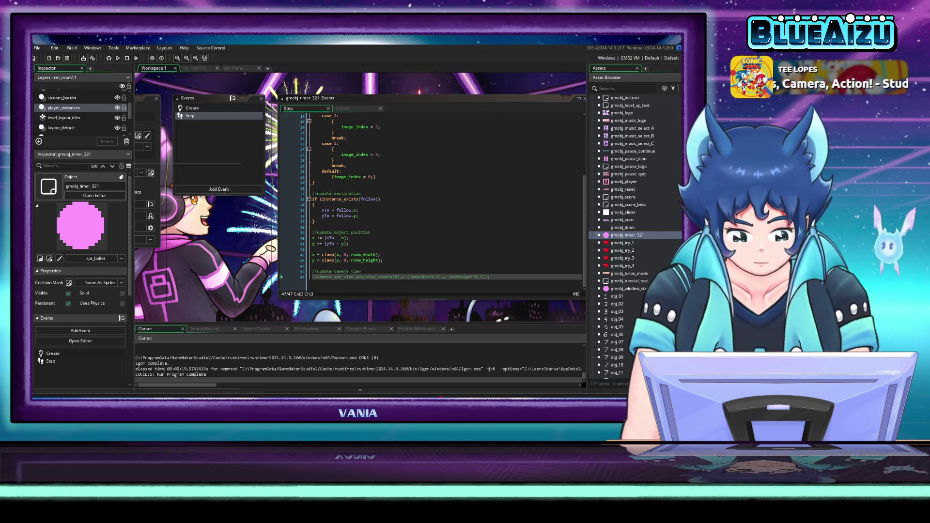
# - Append += 300 to follow.x on line 35 and += 100 to follow.y on line 36, then save
pyautogui.click(439, 249)
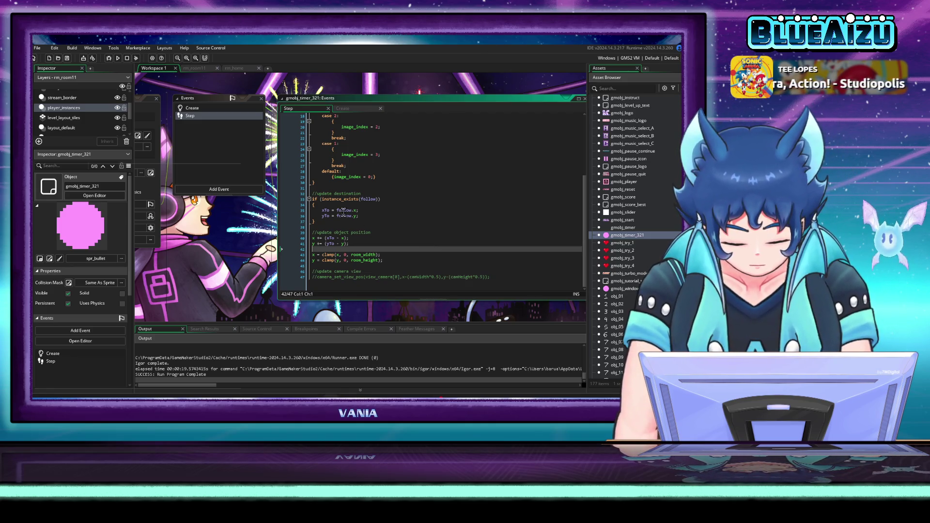
pyautogui.click(359, 210)
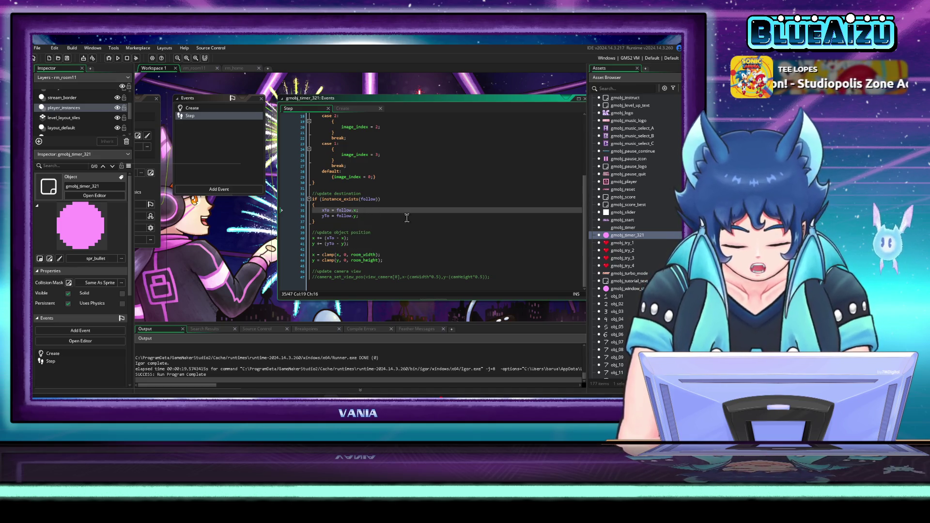
pyautogui.write('+= ')
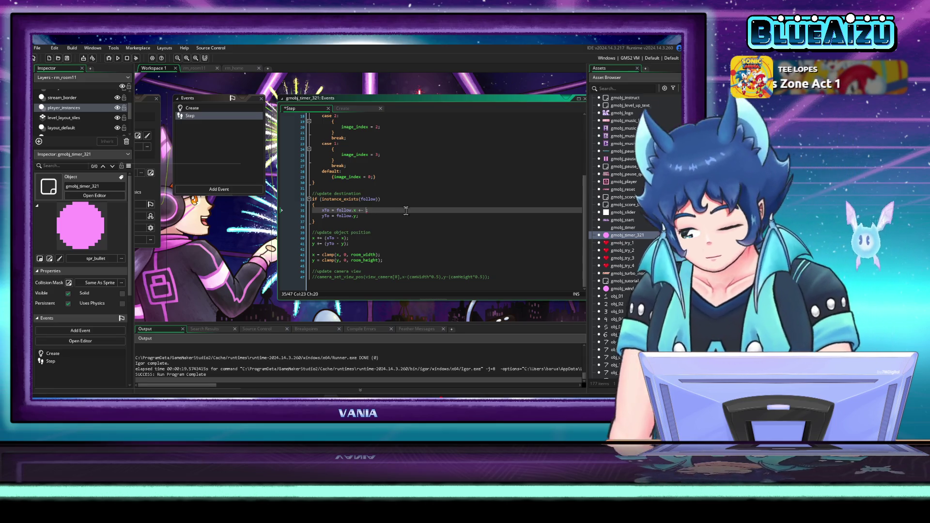
pyautogui.write('300')
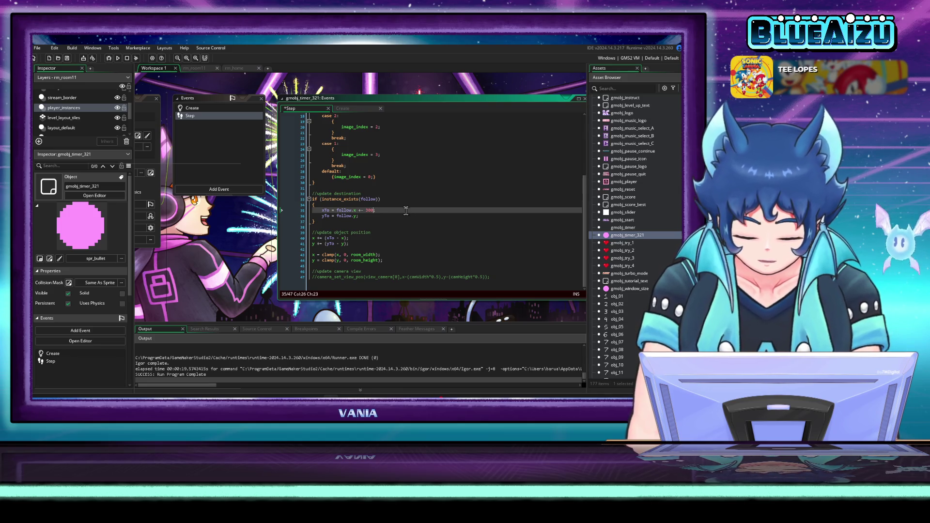
pyautogui.write(';')
pyautogui.press('Down')
pyautogui.press('Left')
pyautogui.write('+= ')
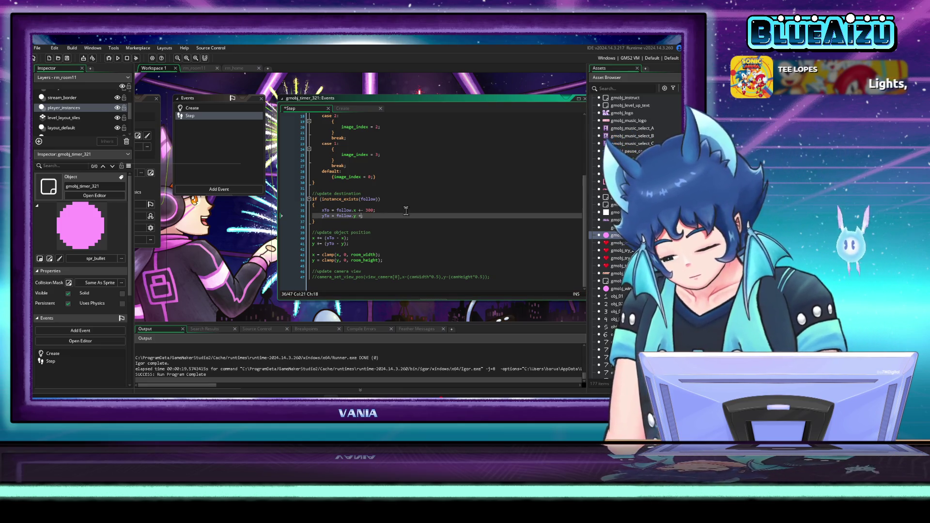
pyautogui.write('100;')
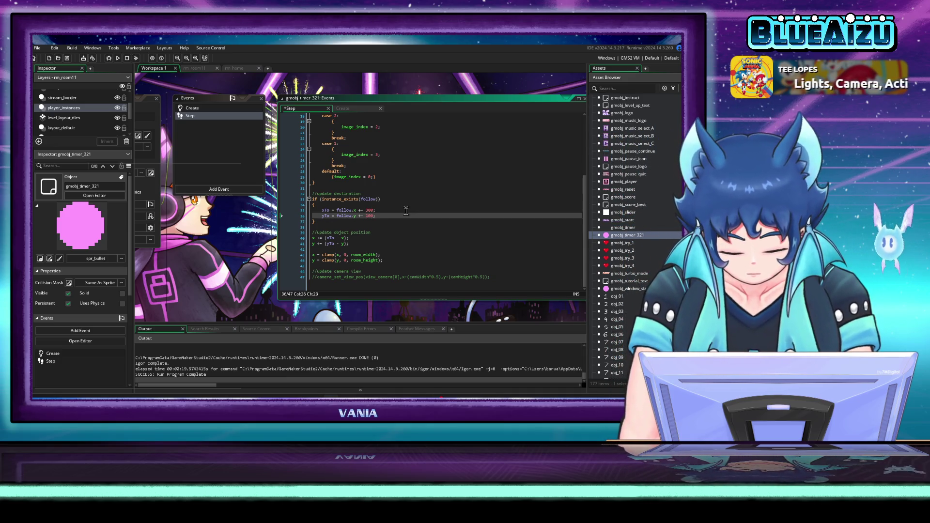
pyautogui.hotkey('ctrl', 's')
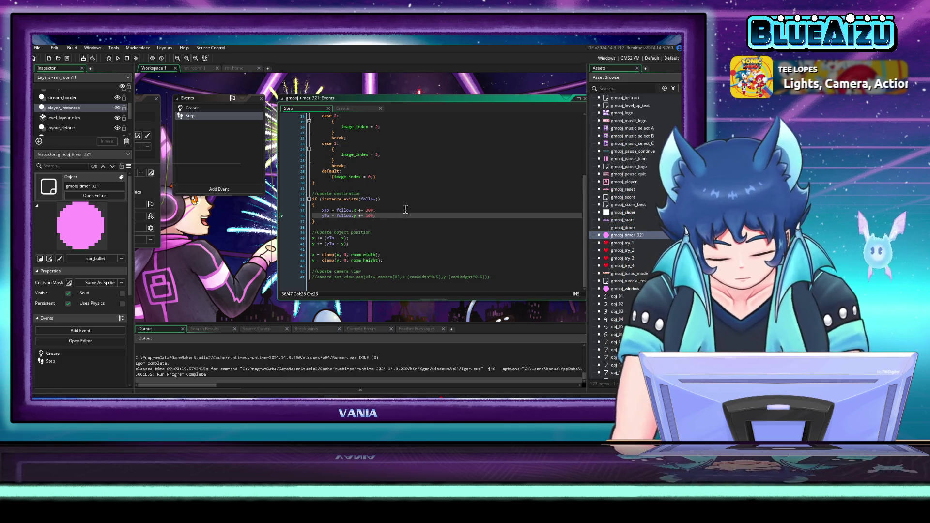
# - Test-run the game from the title screen and close its window
pyautogui.click(118, 59)
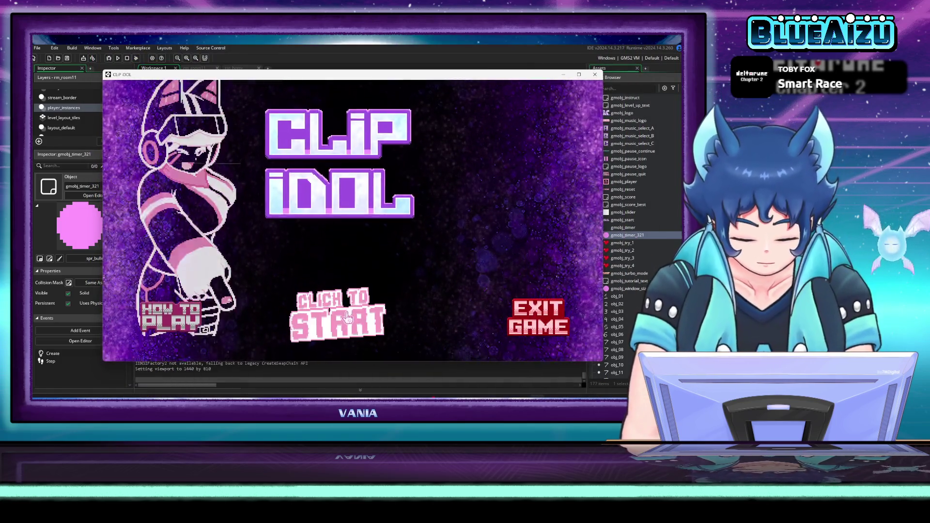
pyautogui.click(425, 253)
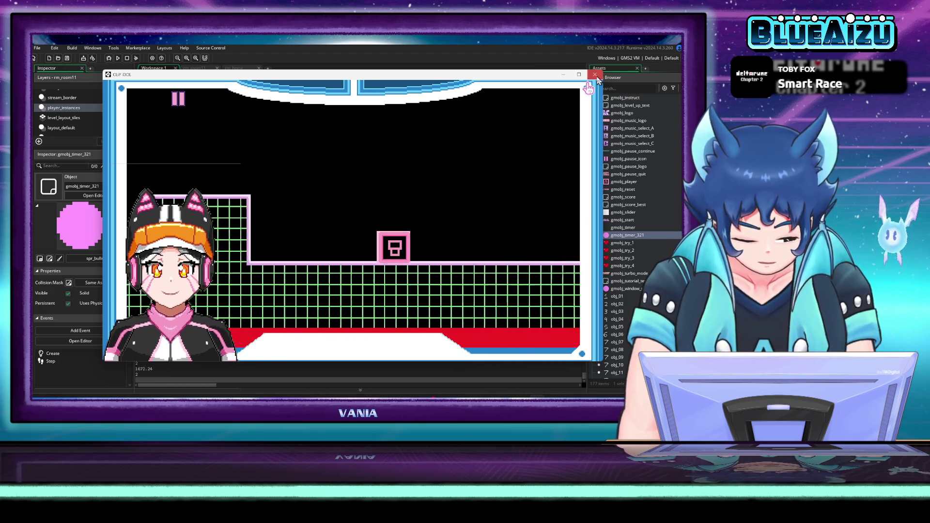
pyautogui.click(595, 74)
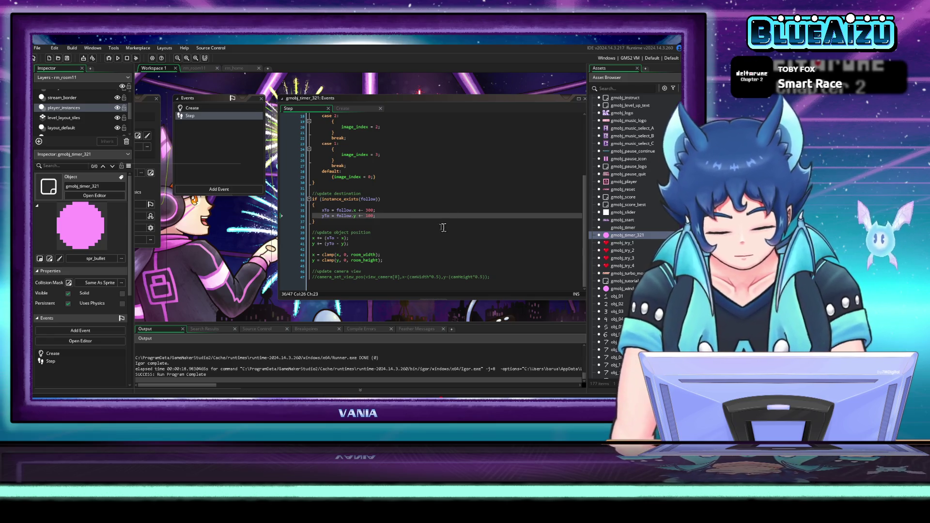
# - Change the follow offsets on lines 35 and 36 to -100 each and save the script
pyautogui.doubleClick(369, 211)
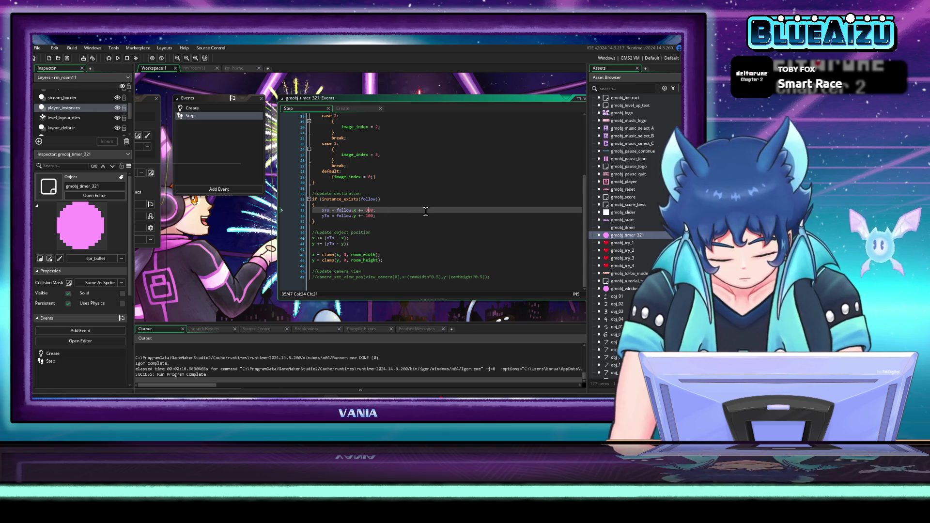
pyautogui.write('1')
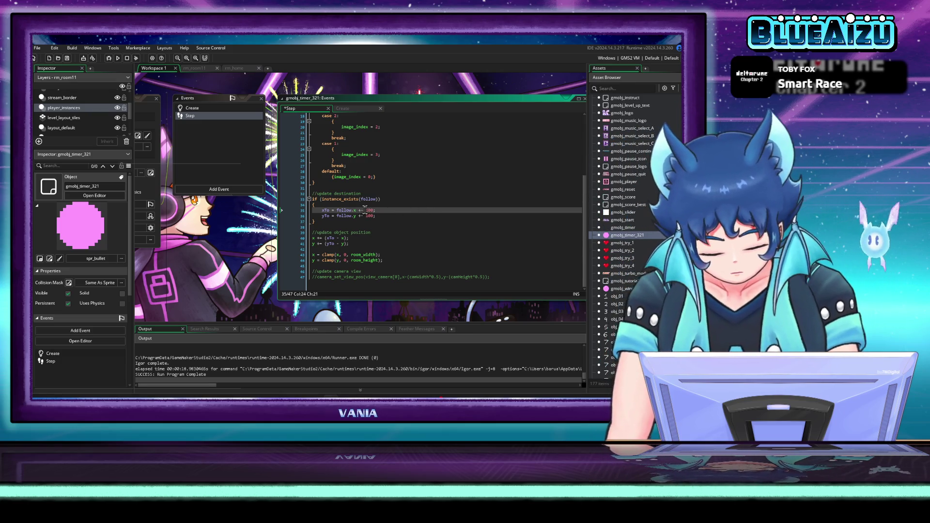
pyautogui.write('-')
pyautogui.click(367, 216)
pyautogui.write('-')
pyautogui.click(427, 221)
pyautogui.hotkey('ctrl', 's')
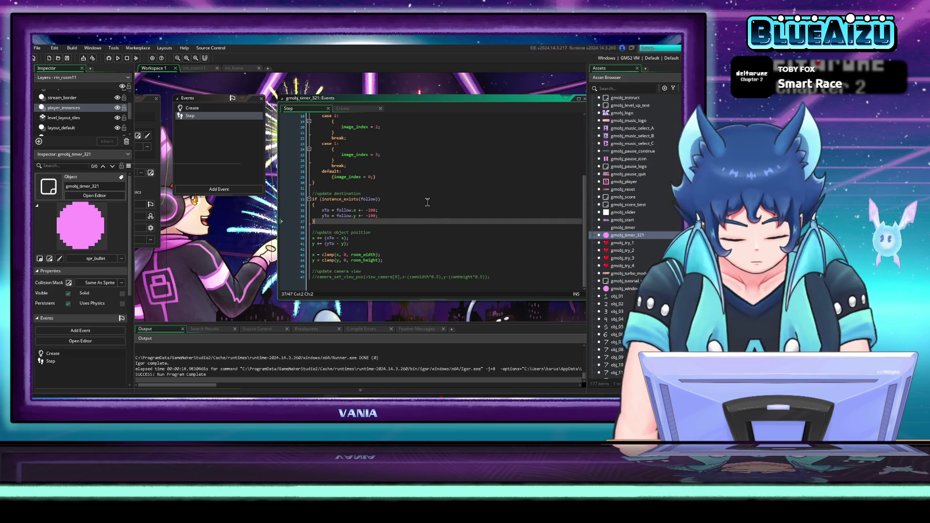
# - Test-run the game from the title screen, then quit it
pyautogui.click(118, 59)
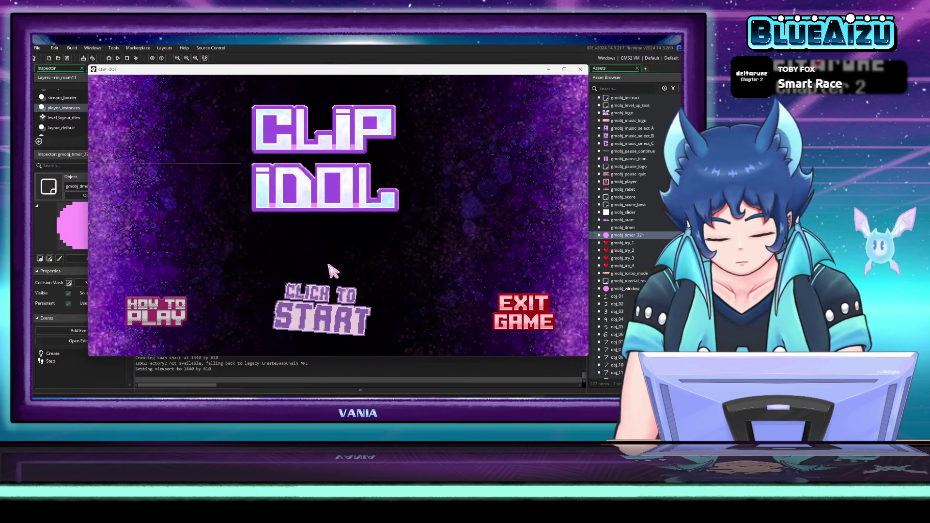
pyautogui.click(309, 324)
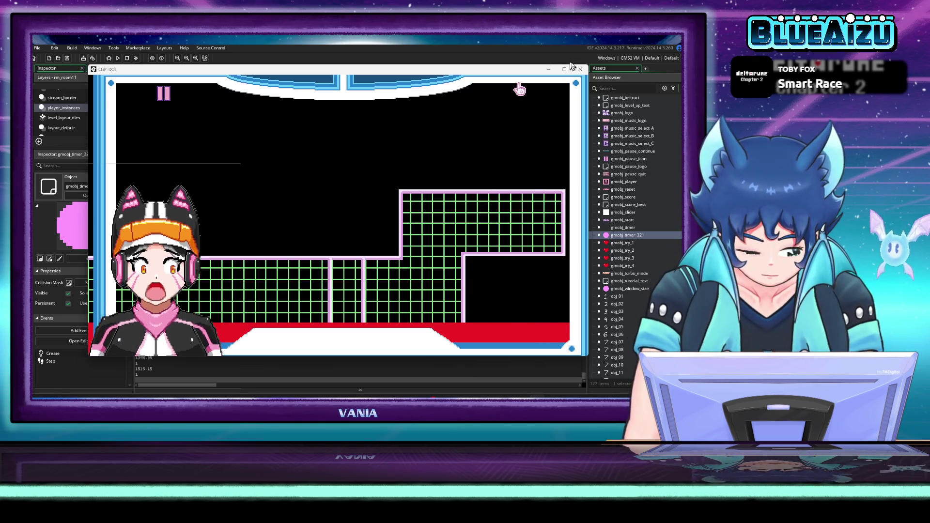
pyautogui.press('Escape')
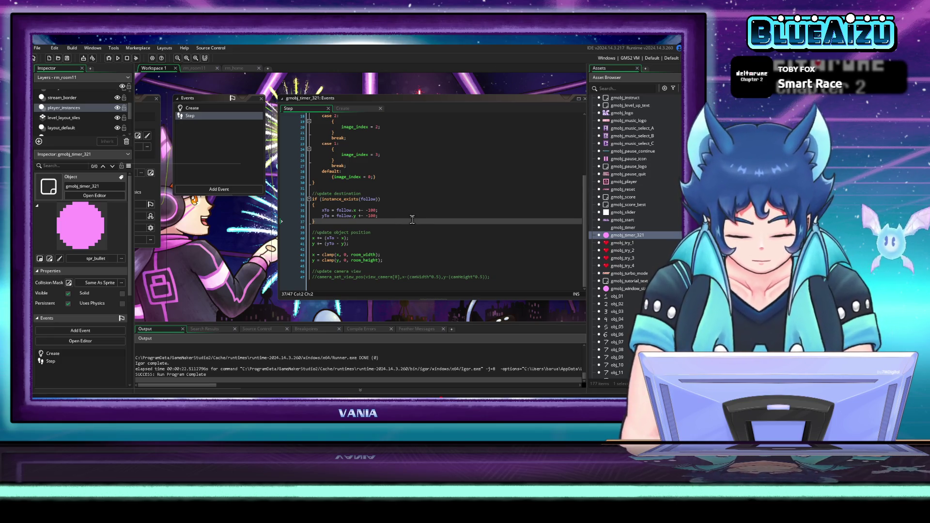
# - Set the xTo offset to follow.x +- -200, test-run Clip Idol from the title screen, then close it
pyautogui.click(370, 211)
pyautogui.write('+=')
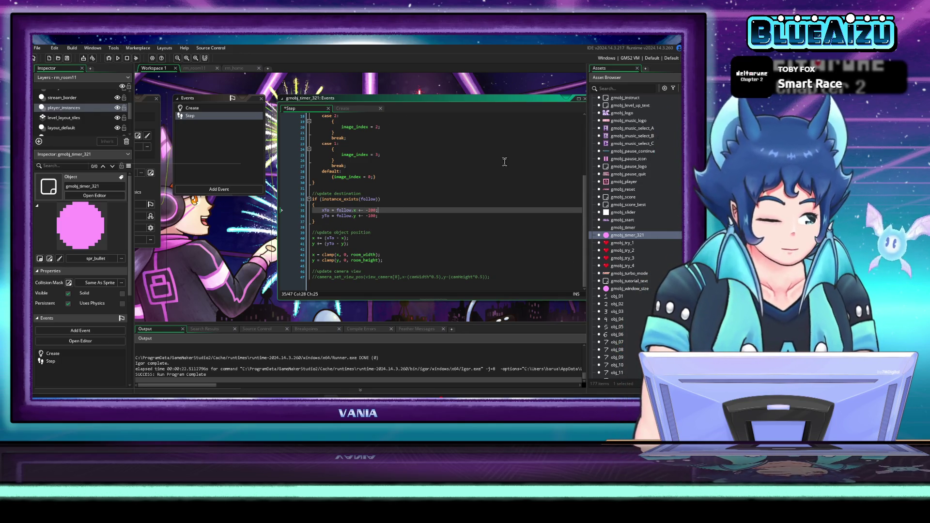
pyautogui.click(118, 59)
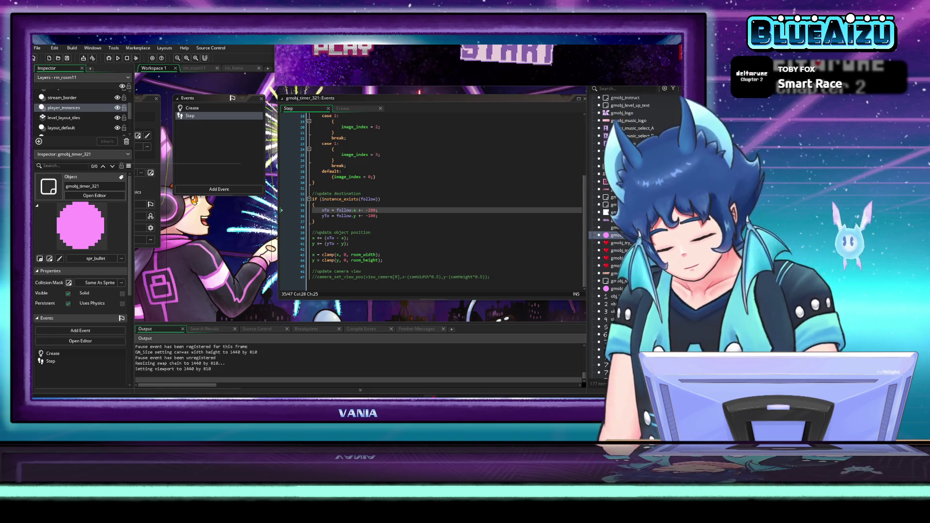
pyautogui.moveTo(484, 39)
pyautogui.mouseDown()
pyautogui.moveTo(492, 123)
pyautogui.moveTo(336, 110)
pyautogui.moveTo(322, 92)
pyautogui.mouseUp()
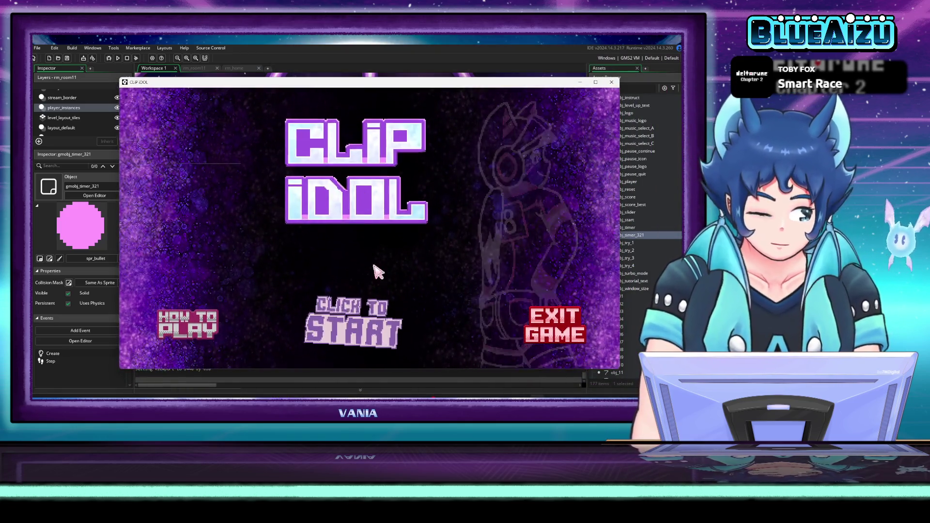
pyautogui.click(376, 324)
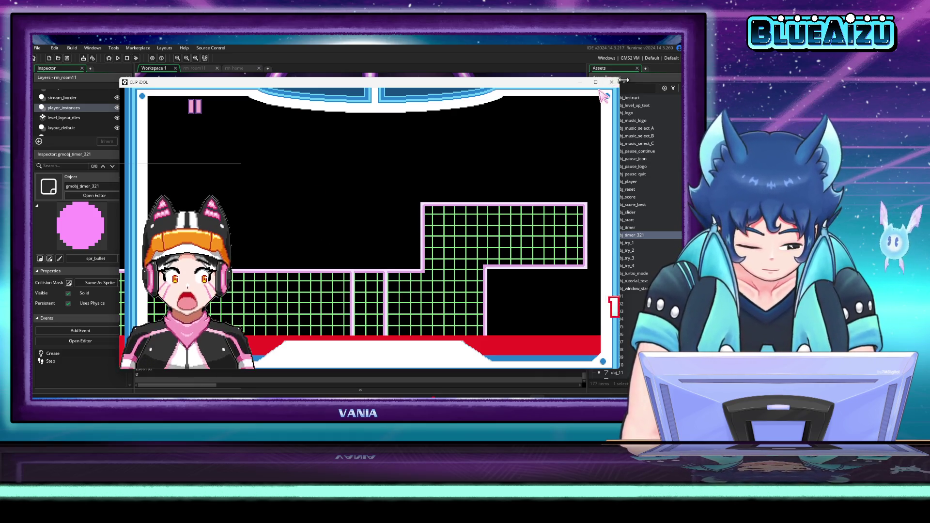
pyautogui.click(610, 83)
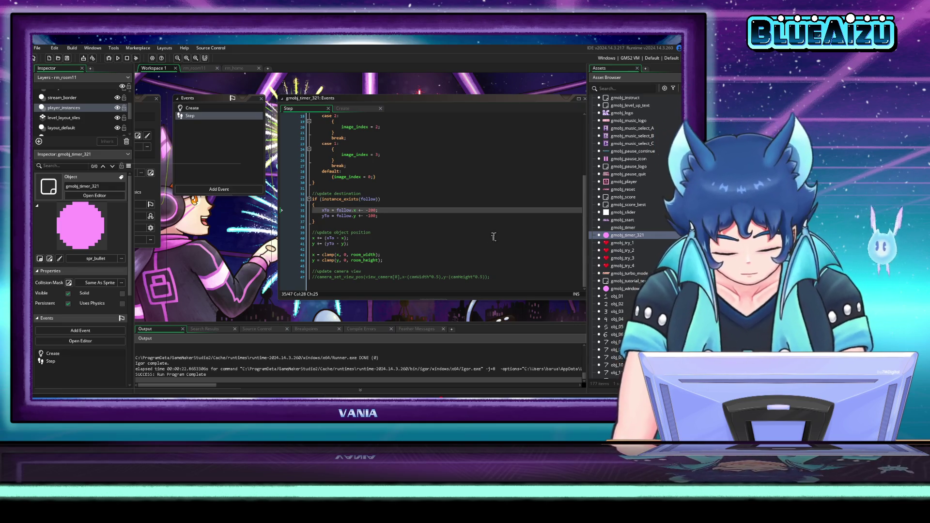
# - Change the xTo offset to -170, then test-run Clip Idol and close the game
pyautogui.click(370, 210)
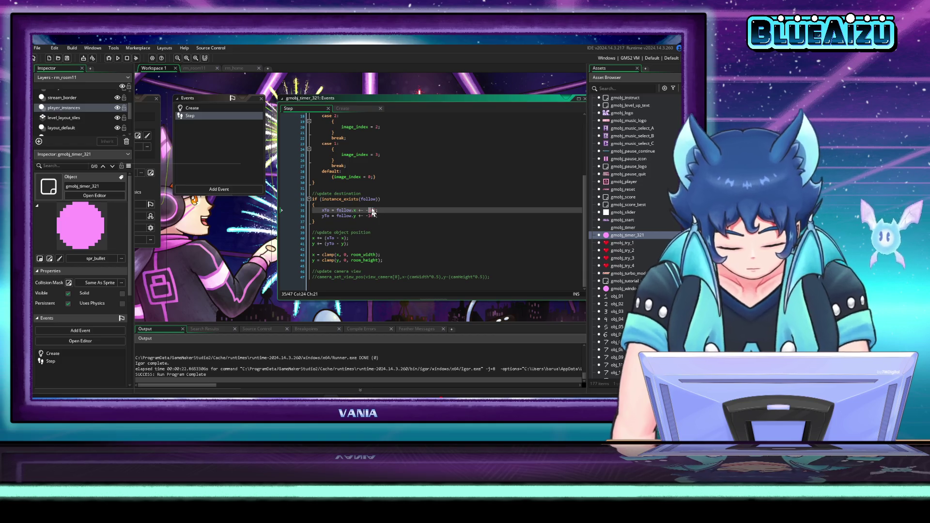
pyautogui.write('17')
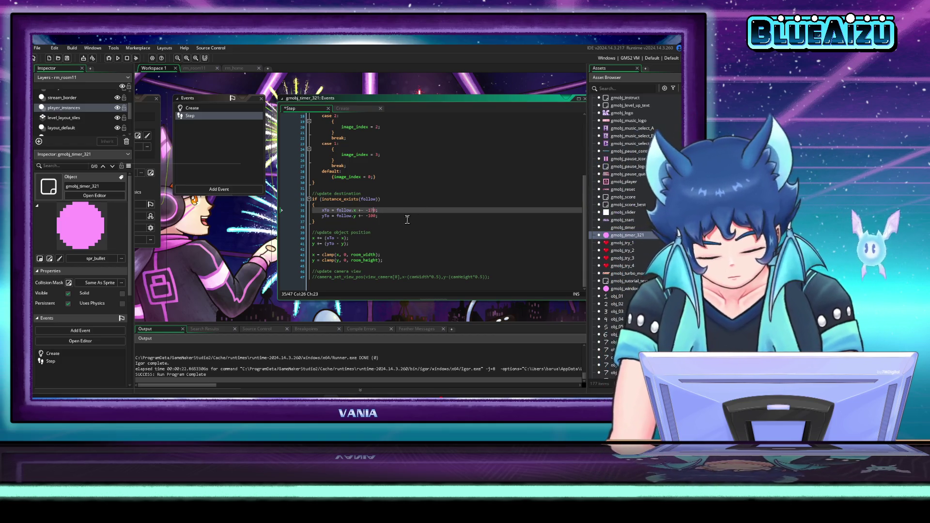
pyautogui.press('Down')
pyautogui.press('End')
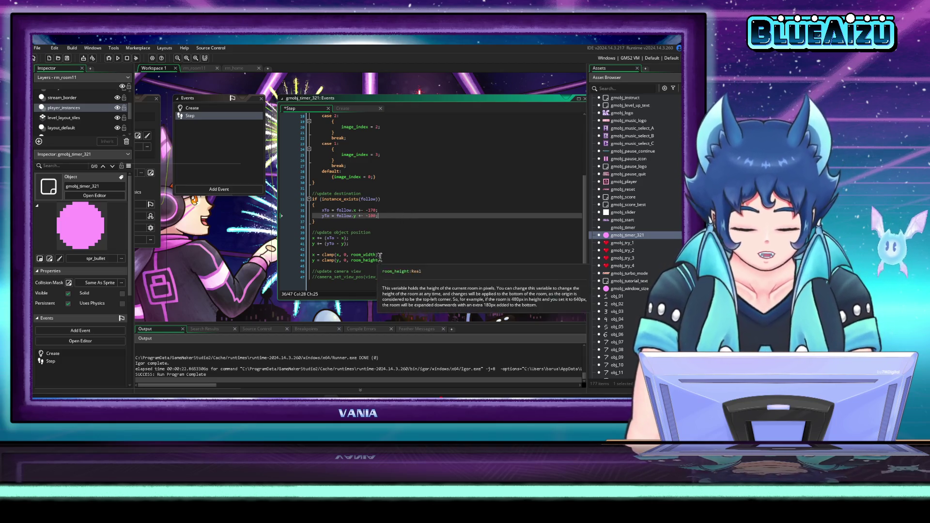
pyautogui.click(118, 58)
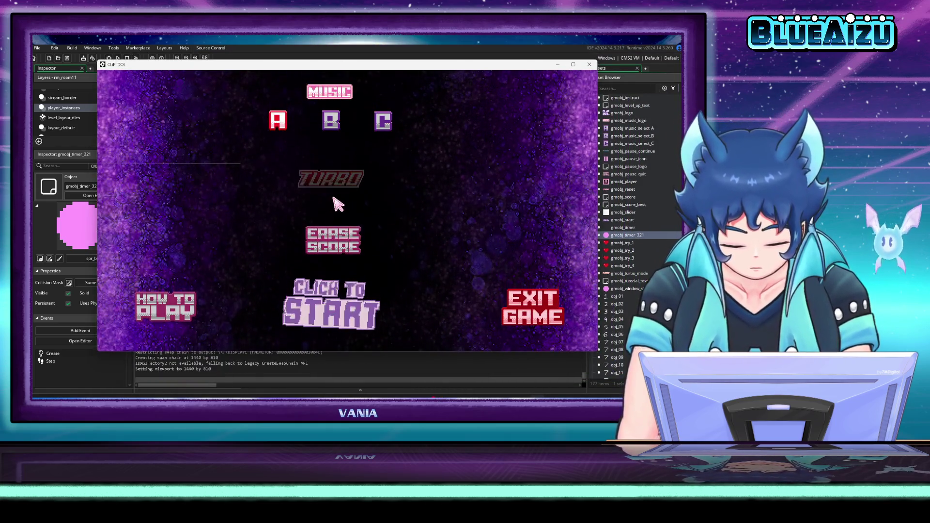
pyautogui.click(334, 202)
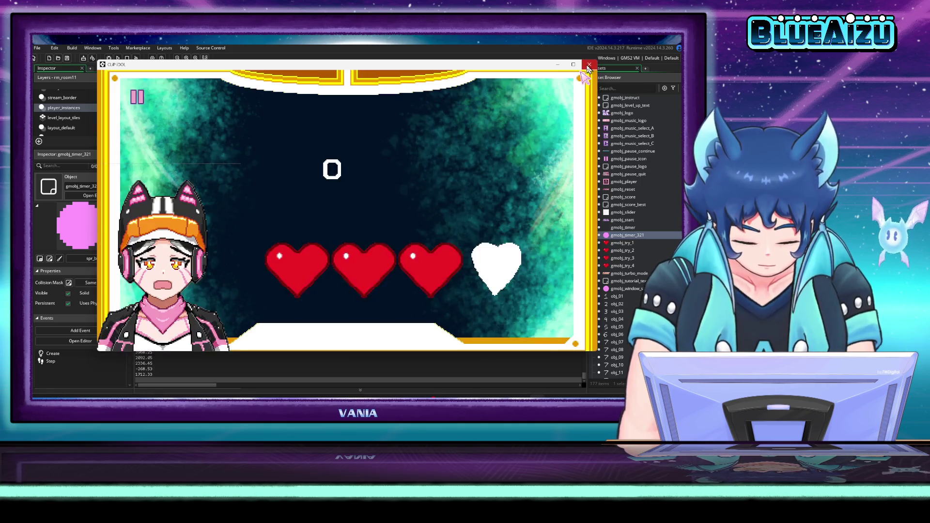
pyautogui.click(589, 65)
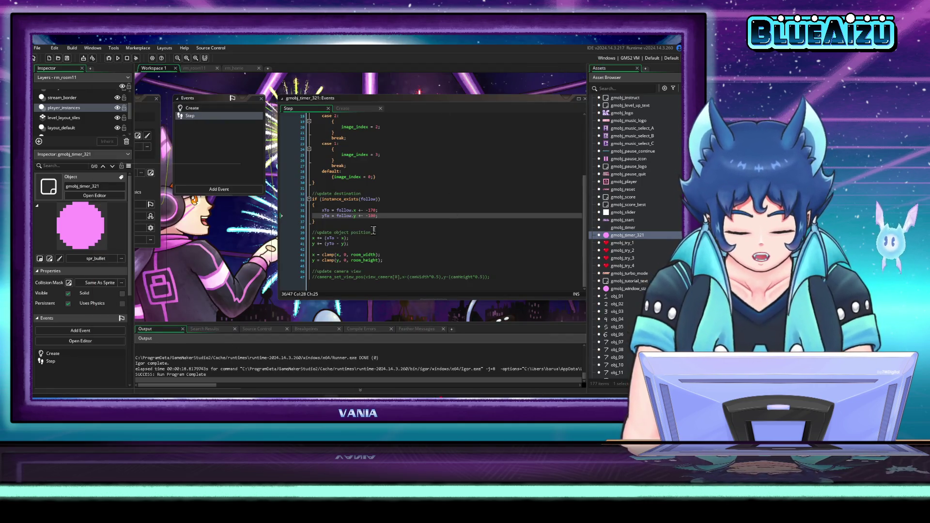
# - Adjust the xTo and yTo offsets, then test-run the game and close it
pyautogui.click(373, 210)
pyautogui.click(398, 215)
pyautogui.write('5')
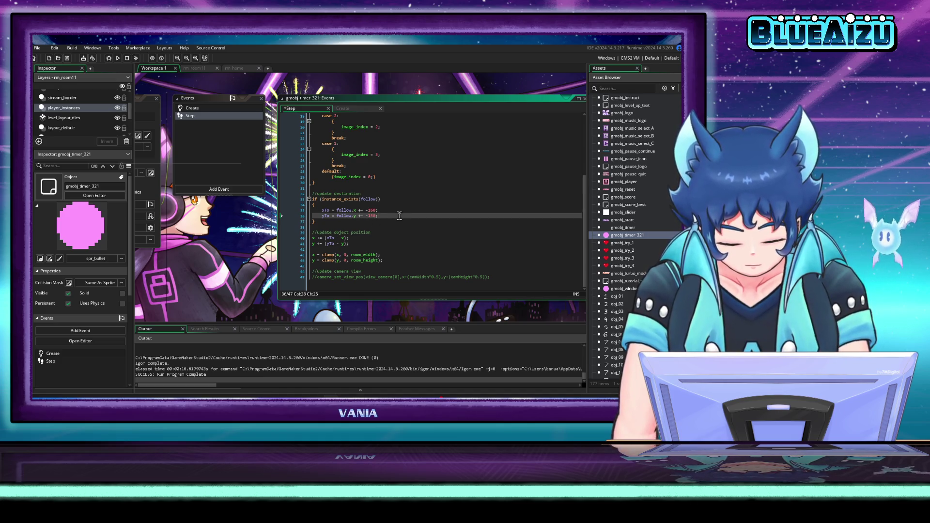
pyautogui.click(118, 58)
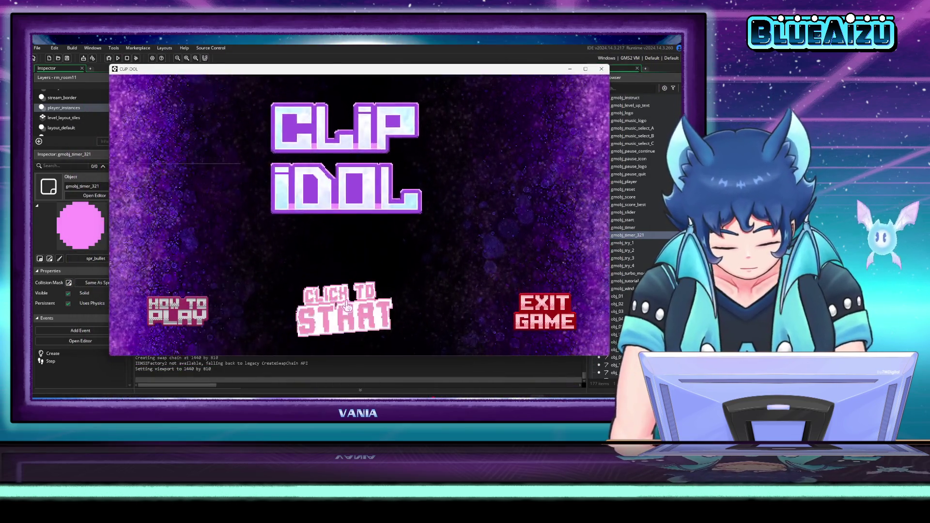
pyautogui.click(406, 216)
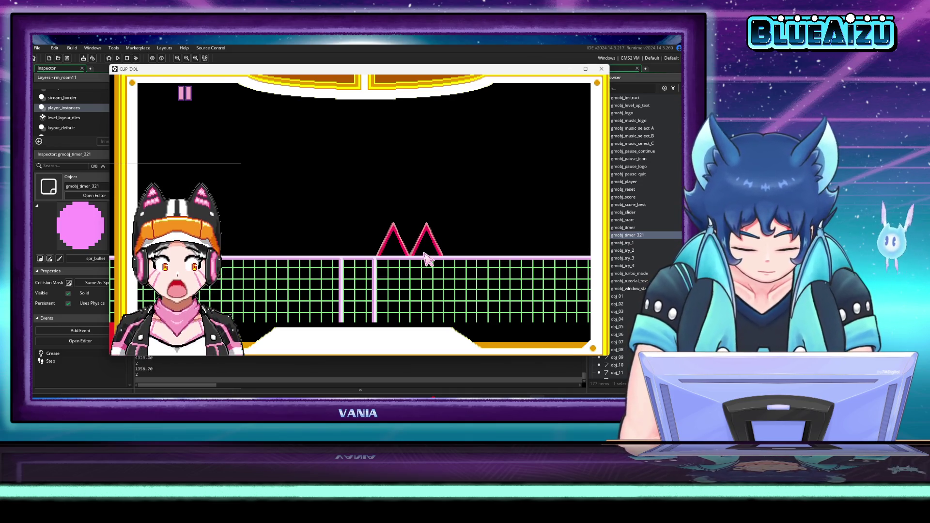
pyautogui.click(602, 69)
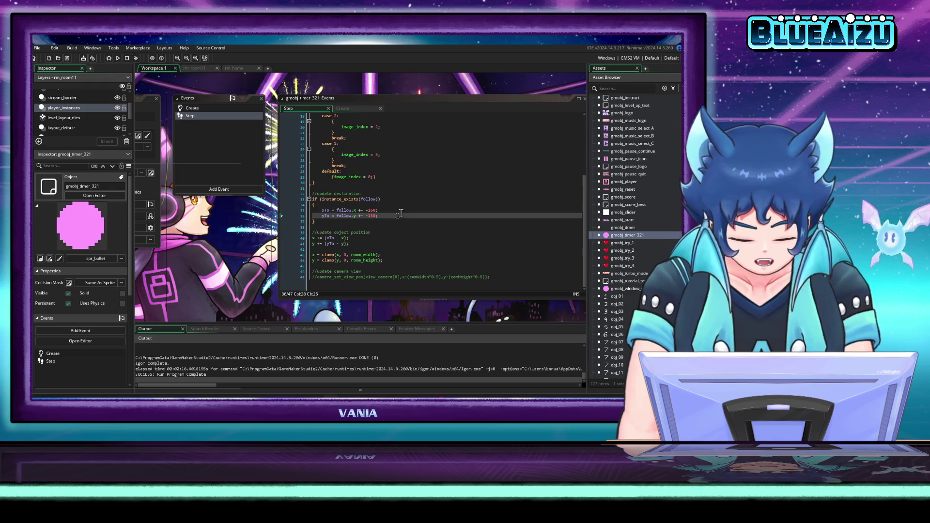
# - Set both xTo and yTo offsets to -140, then test-run Clip Idol and close it
pyautogui.click(373, 216)
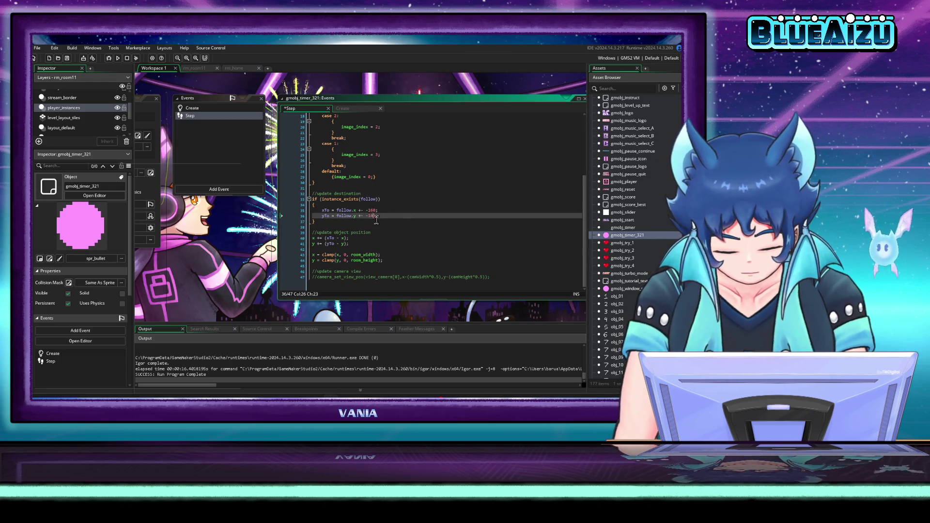
pyautogui.click(375, 210)
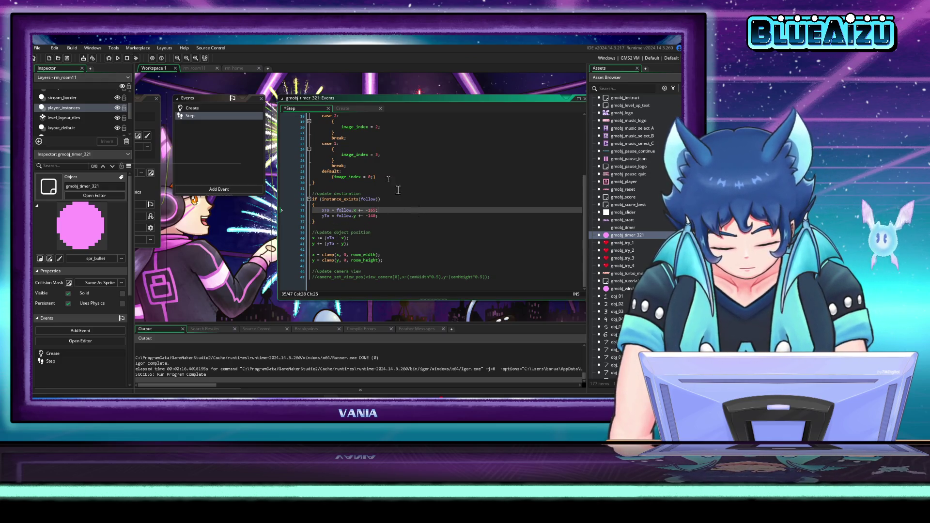
pyautogui.click(117, 58)
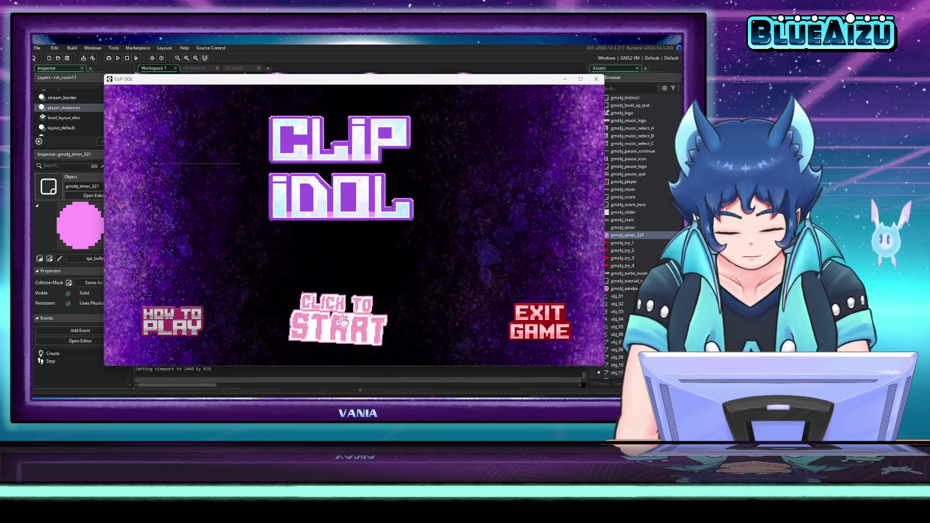
pyautogui.click(339, 313)
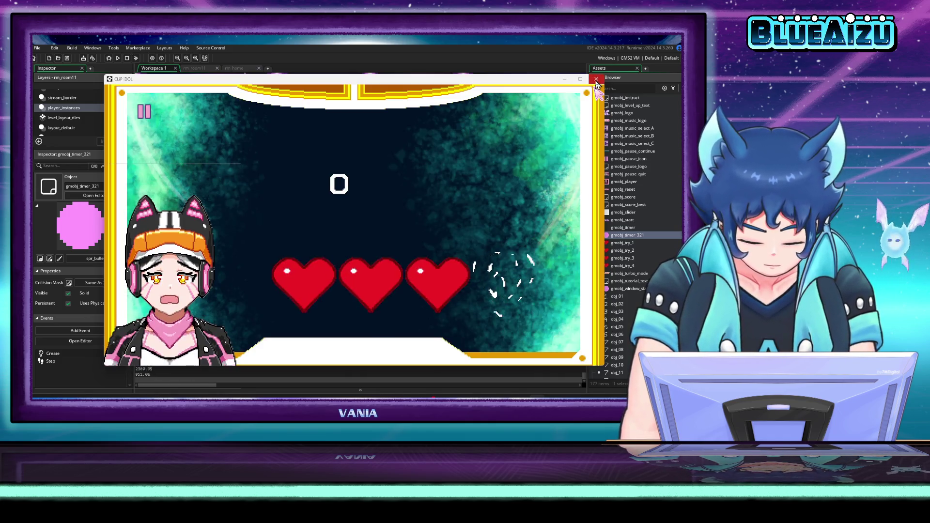
pyautogui.click(597, 79)
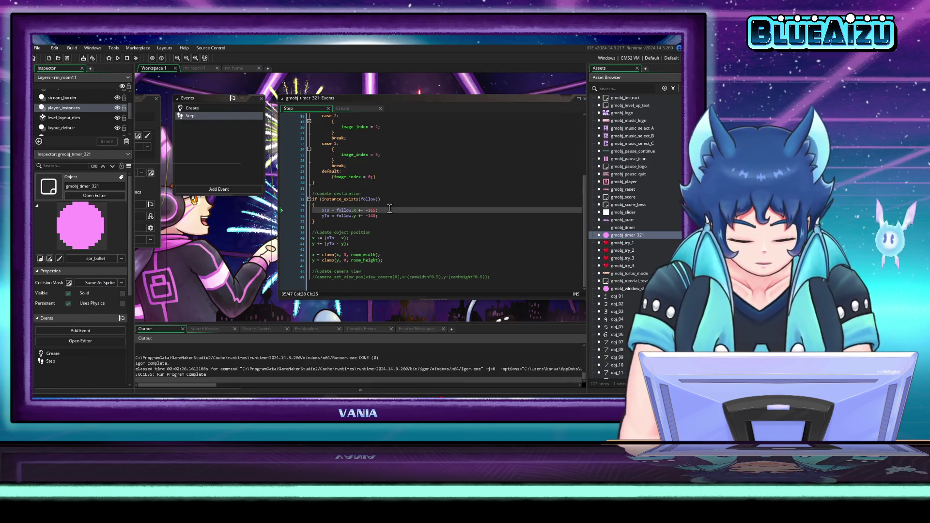
# - Edit line 35 to follow.x +- -160 and build and run the game with F5
pyautogui.click(387, 211)
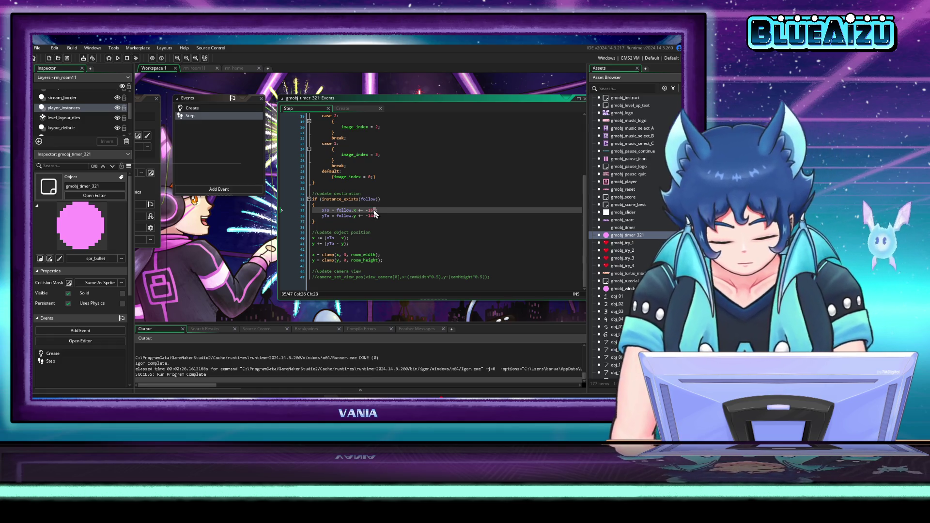
pyautogui.write('6')
pyautogui.click(417, 199)
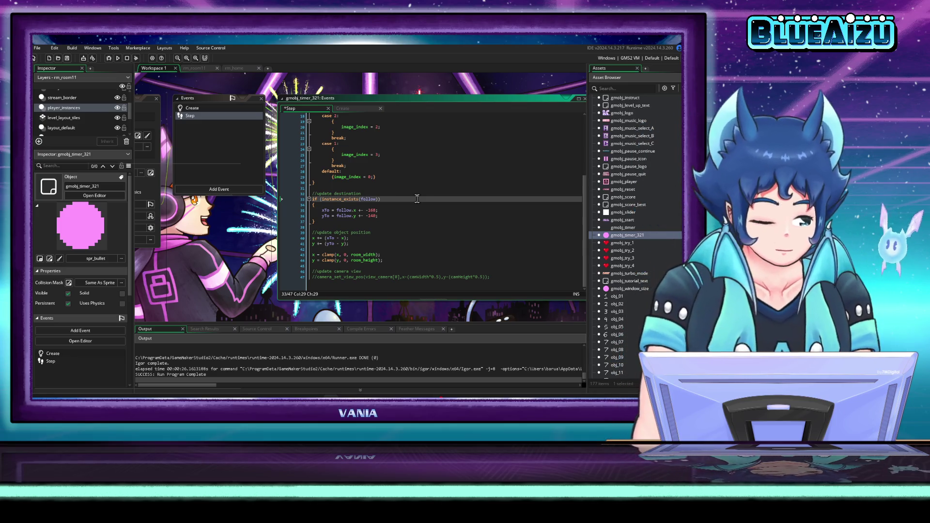
pyautogui.click(127, 59)
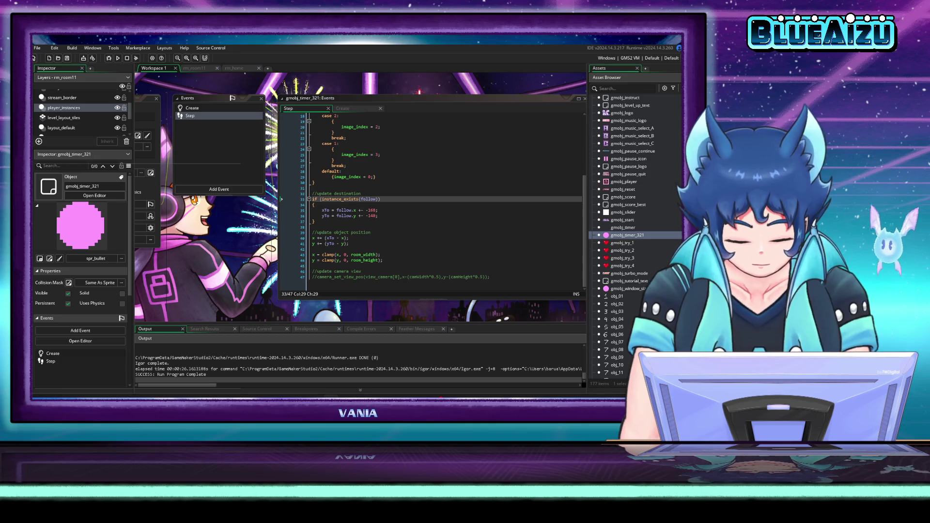
pyautogui.press('F5')
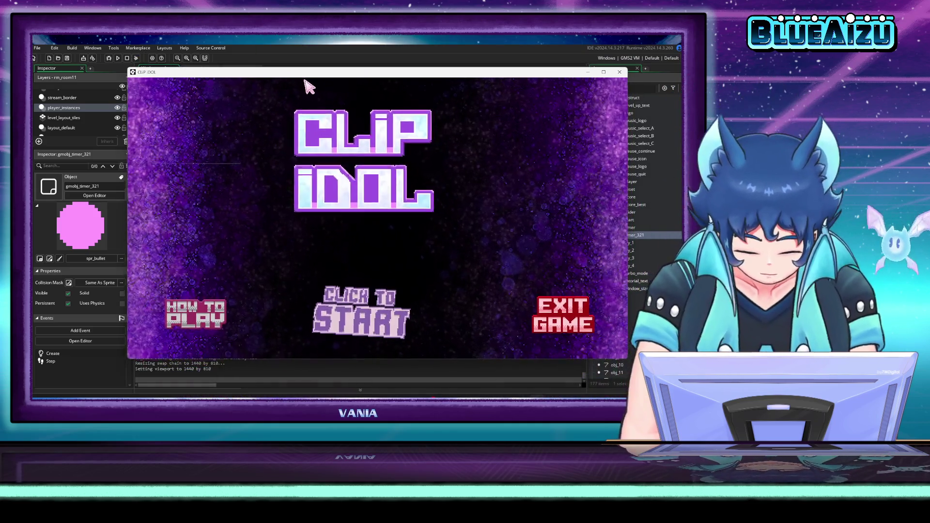
# - Play the laser stage from the title screen, then close the game window
pyautogui.click(370, 302)
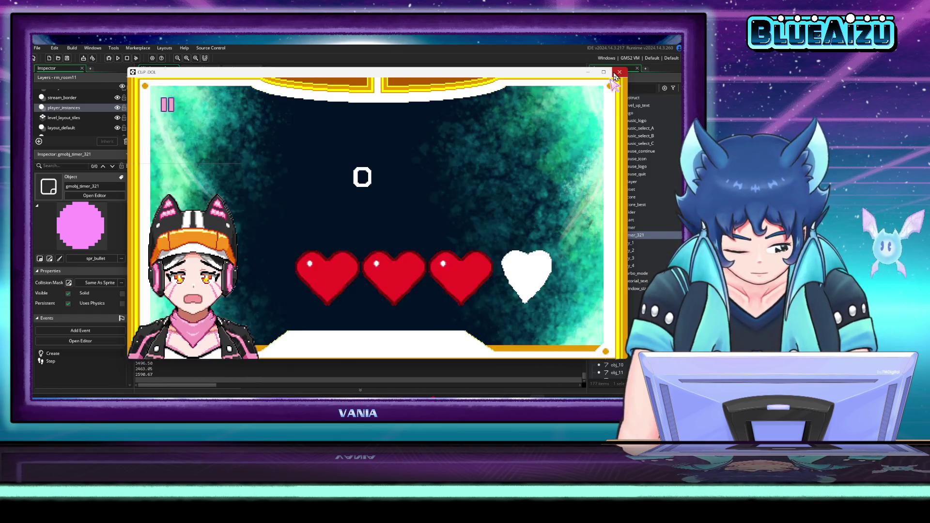
pyautogui.click(619, 71)
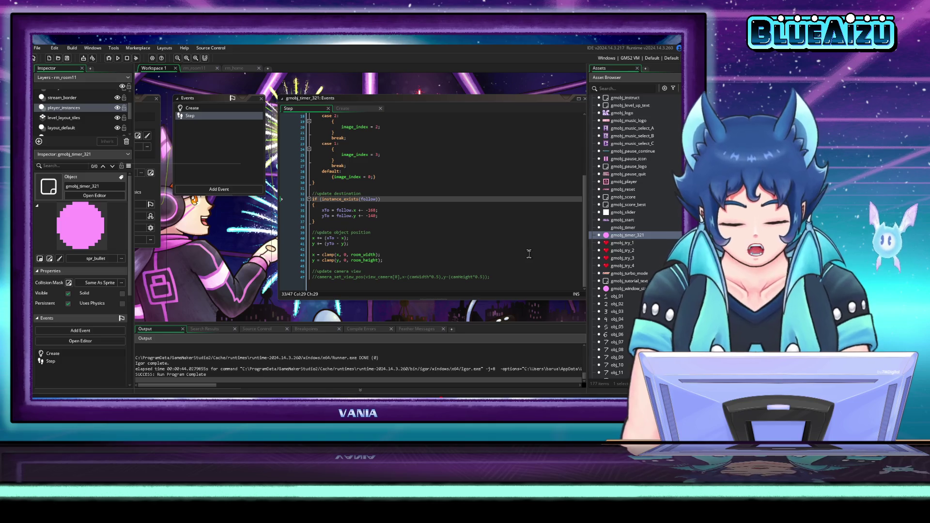
# - Paste lines 32–44 of the follow/clamp code at the end of gmobj_timer's Step event
pyautogui.moveTo(416, 262)
pyautogui.mouseDown()
pyautogui.moveTo(366, 261)
pyautogui.moveTo(303, 195)
pyautogui.mouseUp()
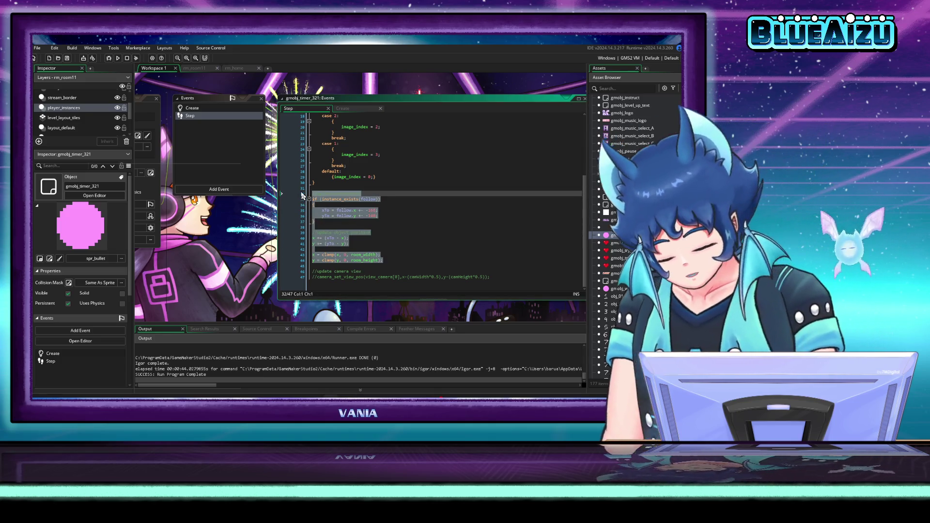
pyautogui.moveTo(245, 235); pyautogui.dragTo(226, 238)
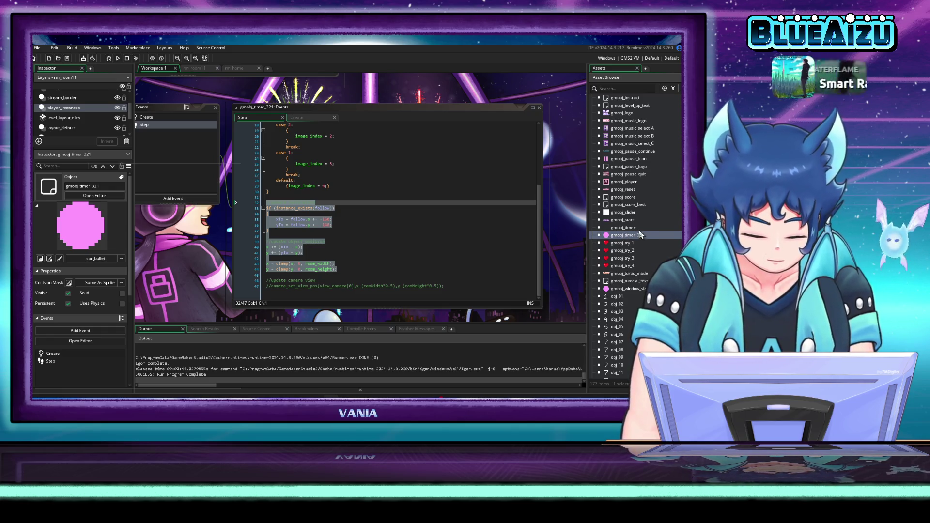
pyautogui.doubleClick(622, 228)
pyautogui.doubleClick(257, 137)
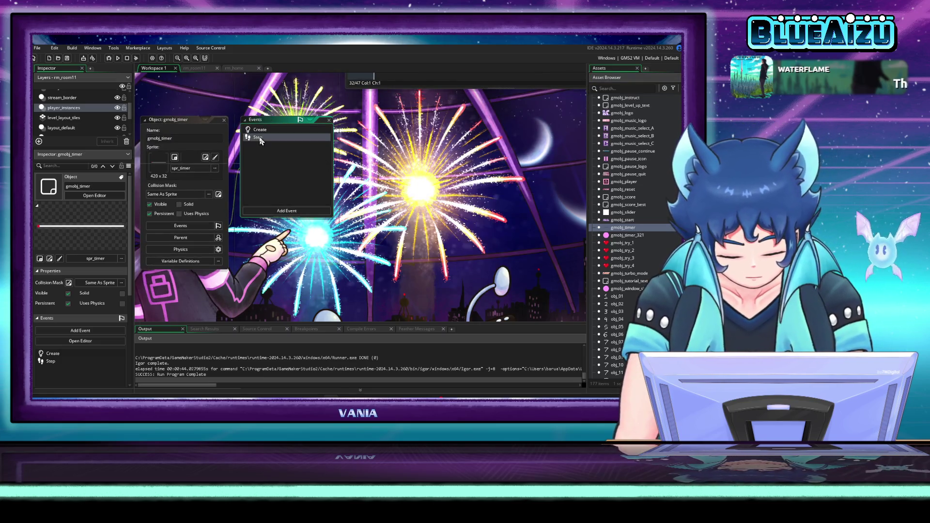
pyautogui.scroll(-10, 398, 244)
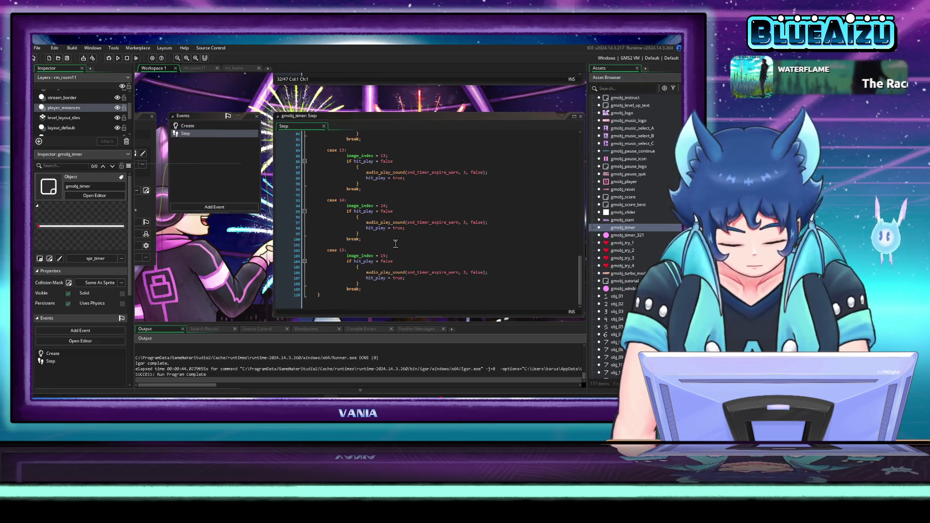
pyautogui.click(391, 244)
pyautogui.hotkey('ctrl', 'v')
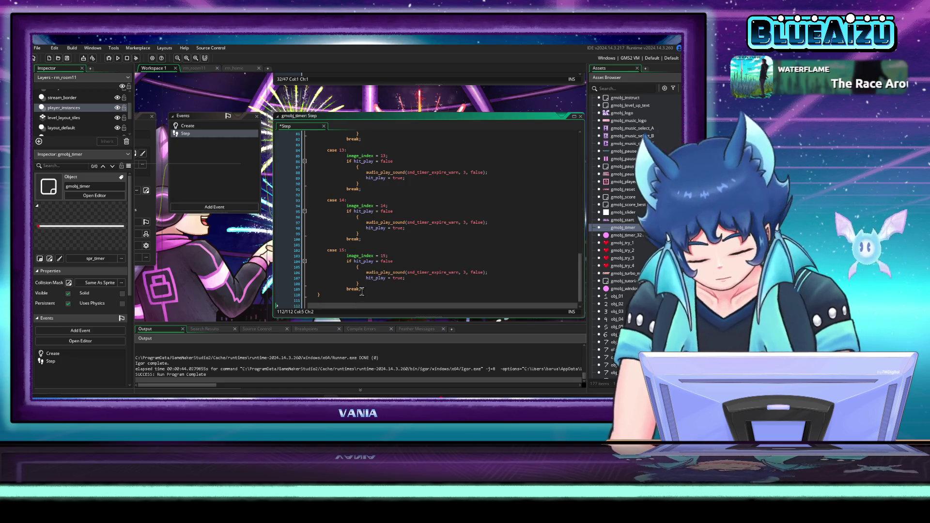
# - Copy gmobj_timer_321's camera variables into gmobj_timer's Create after line 5, then run the game
pyautogui.doubleClick(188, 125)
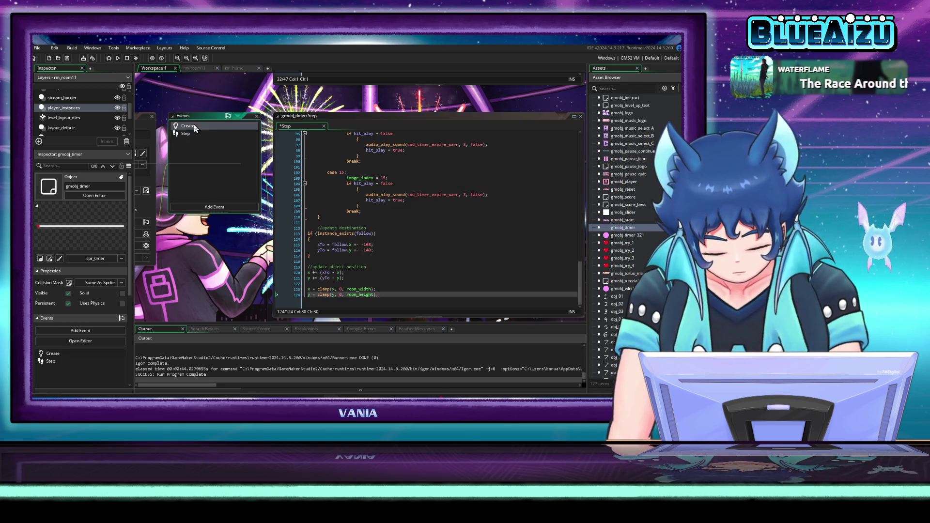
pyautogui.doubleClick(629, 235)
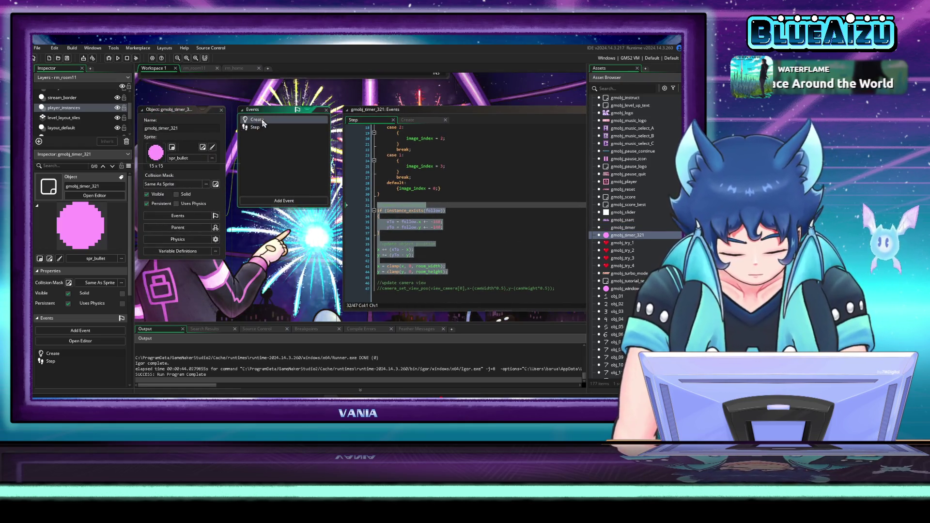
pyautogui.moveTo(368, 203); pyautogui.dragTo(353, 148)
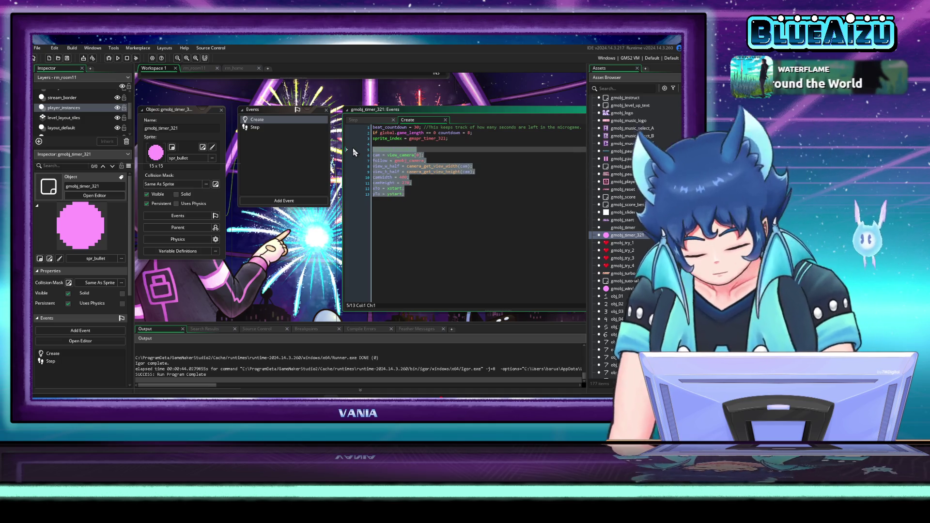
pyautogui.doubleClick(623, 227)
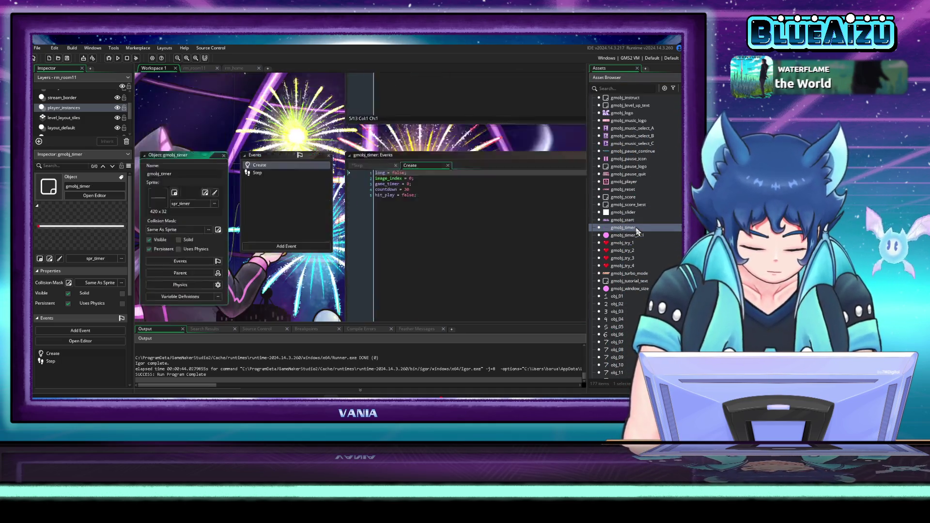
pyautogui.click(427, 144)
pyautogui.press('Return')
pyautogui.press('Return')
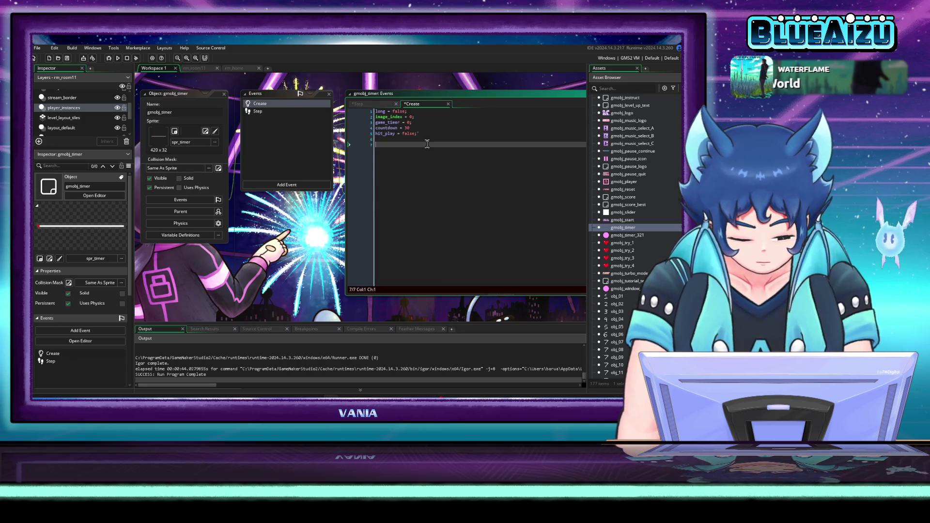
pyautogui.write('//camera variables cam = view_camera[0]; follow = gmobj_camera; view_w_half = camera_get_view_width(cam); view_h_half = camera_get_view_height(cam); camWidth = 480; camHeight = 270; xTo = xstart; yTo = ystart;')
pyautogui.click(429, 134)
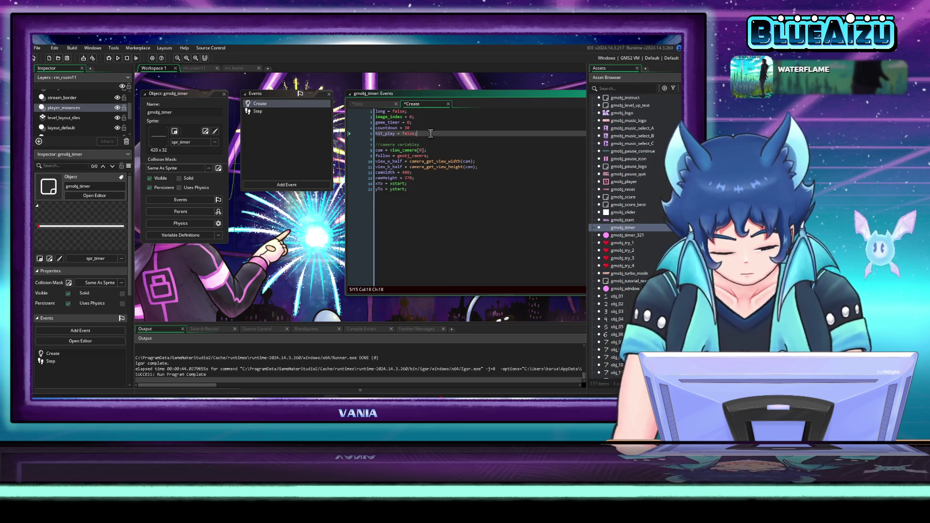
pyautogui.click(486, 185)
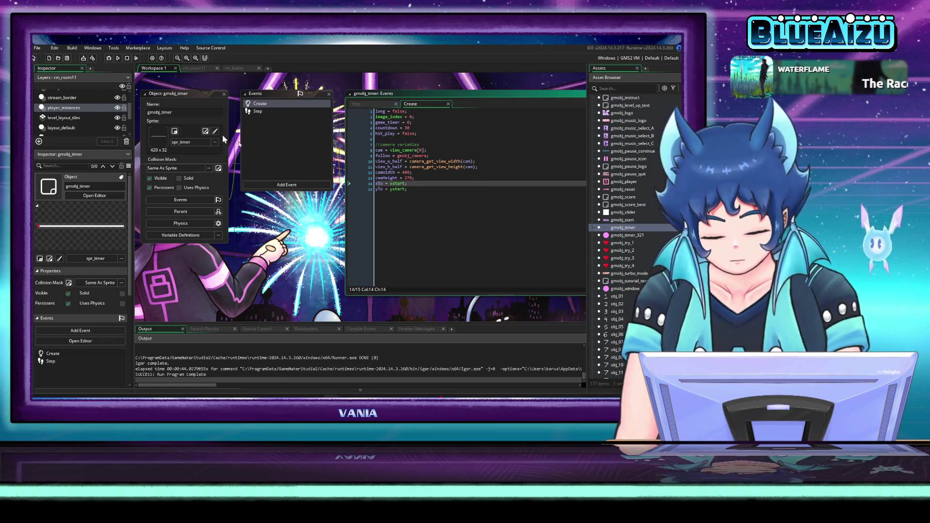
pyautogui.click(118, 59)
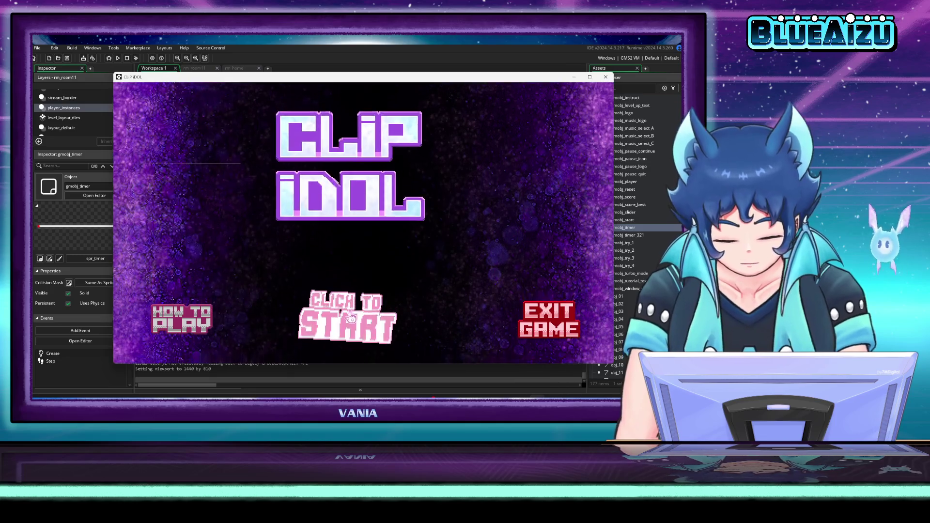
# - Play the minigame briefly, then change the line 115 offset from 168 to 0
pyautogui.click(352, 317)
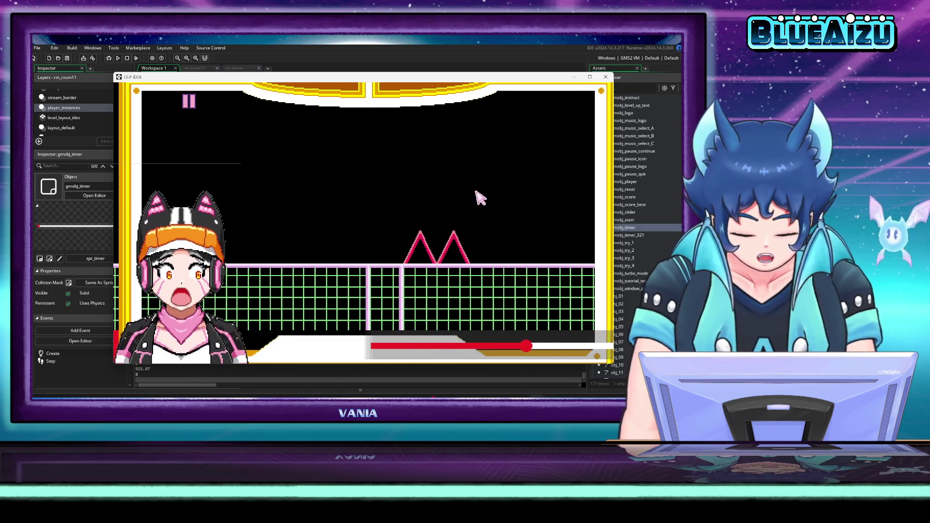
pyautogui.click(605, 77)
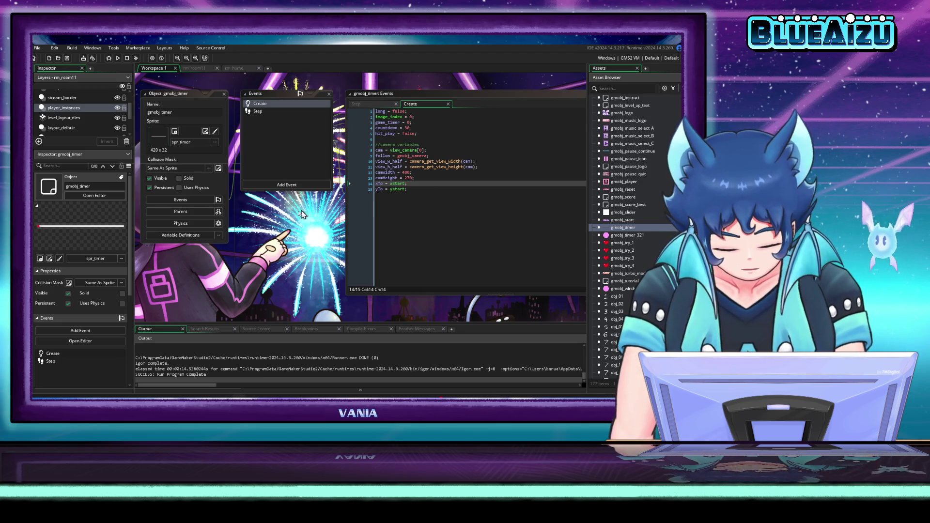
pyautogui.click(225, 114)
pyautogui.click(378, 239)
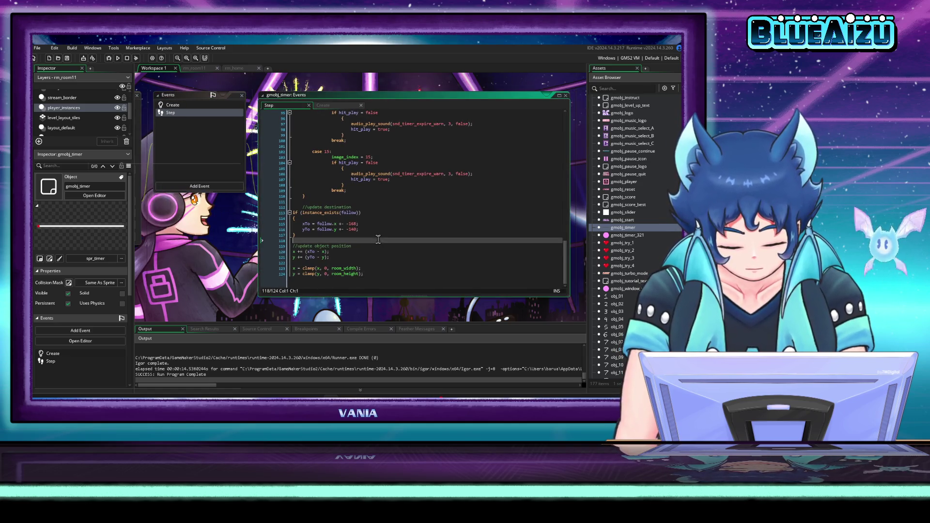
pyautogui.doubleClick(350, 223)
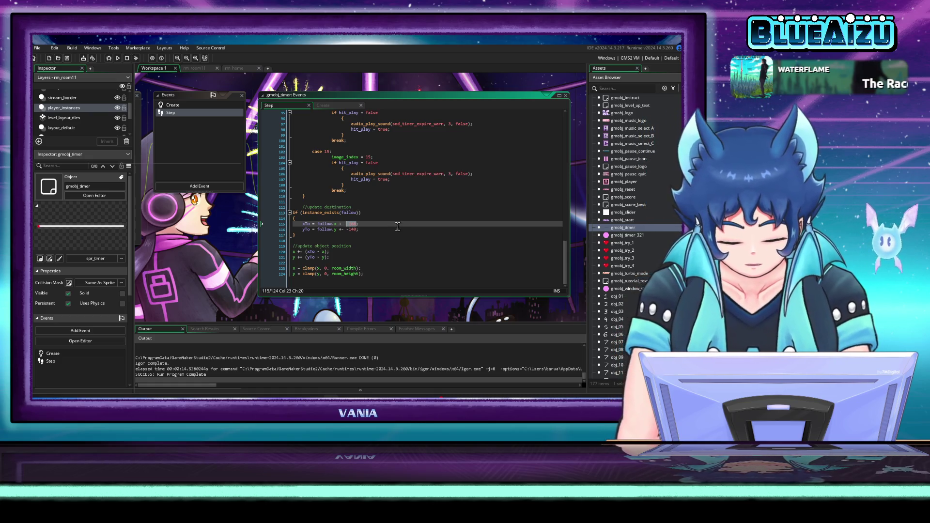
pyautogui.write('0')
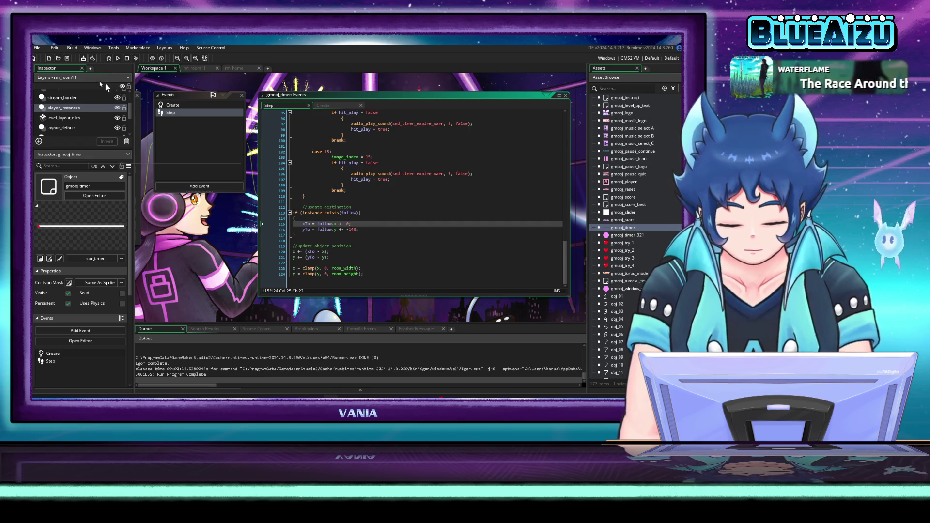
# - Test-run the minigame with the 0 offset and close it
pyautogui.click(116, 58)
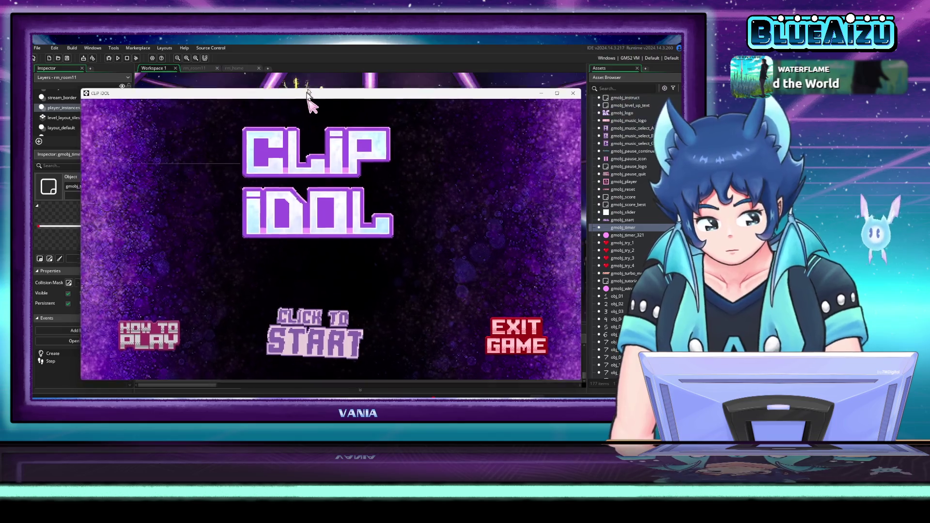
pyautogui.moveTo(307, 100); pyautogui.dragTo(351, 73)
pyautogui.click(347, 324)
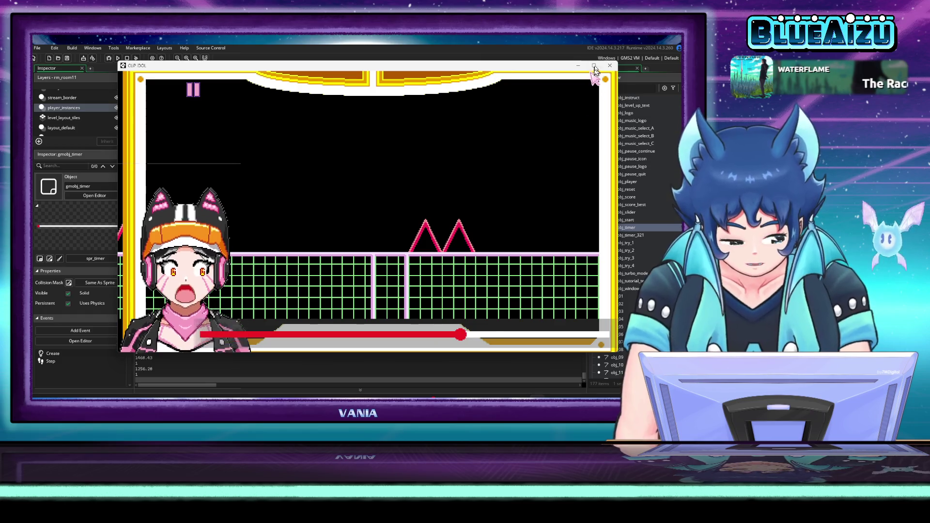
pyautogui.click(609, 66)
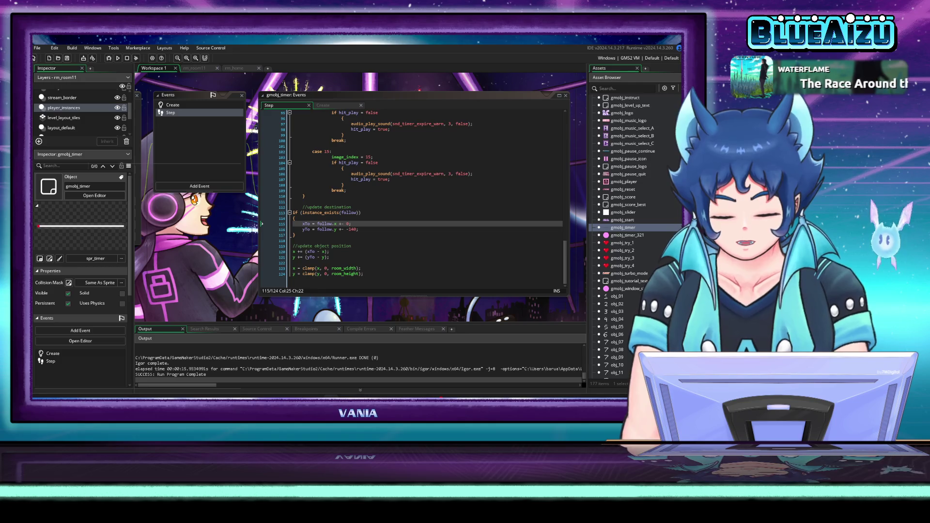
# - Set the line 115 offset to 50, then test-run the minigame, jump, and quit
pyautogui.click(347, 224)
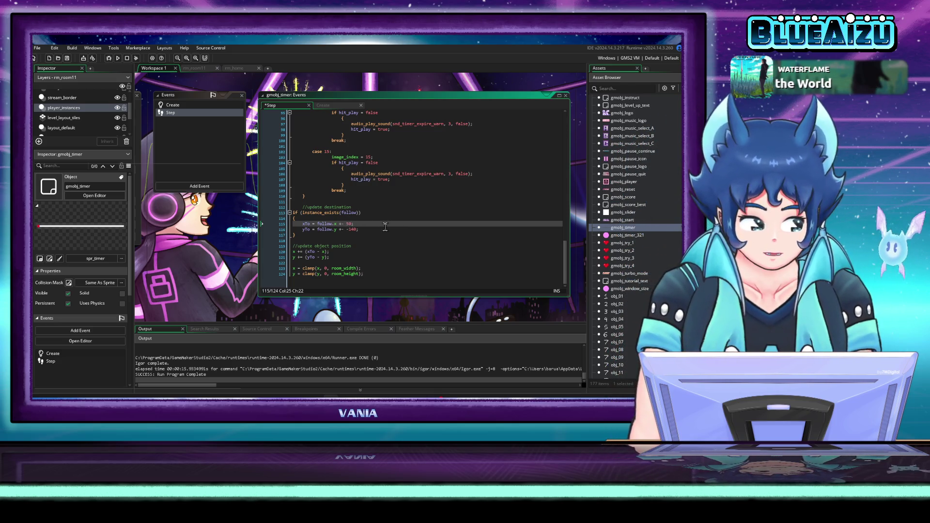
pyautogui.click(118, 58)
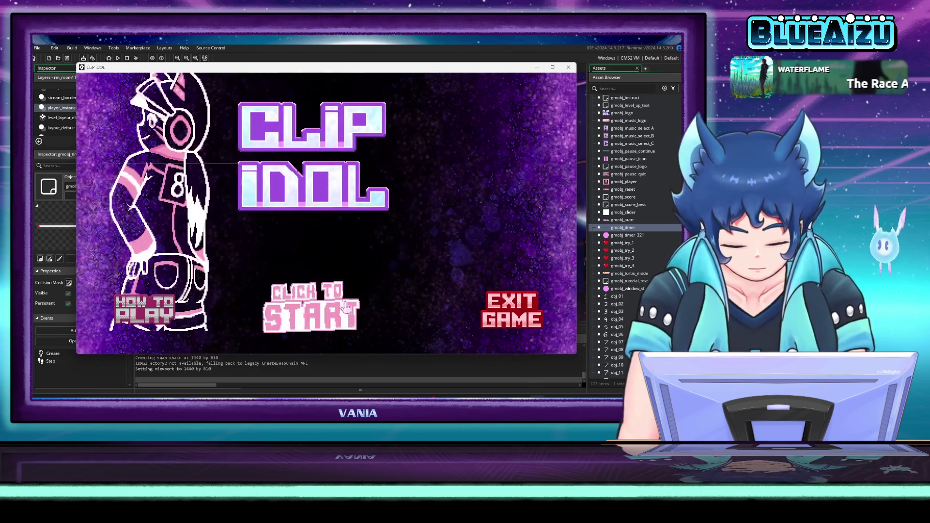
pyautogui.click(328, 303)
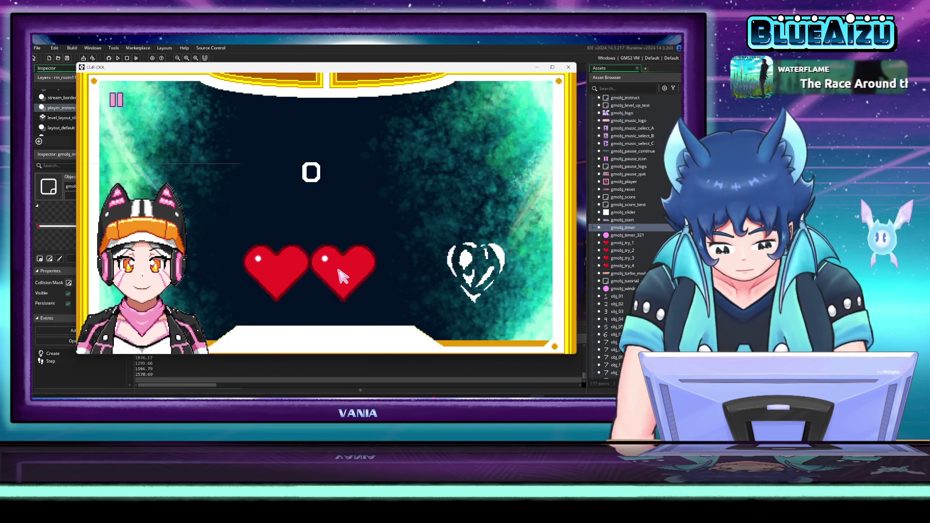
pyautogui.click(368, 262)
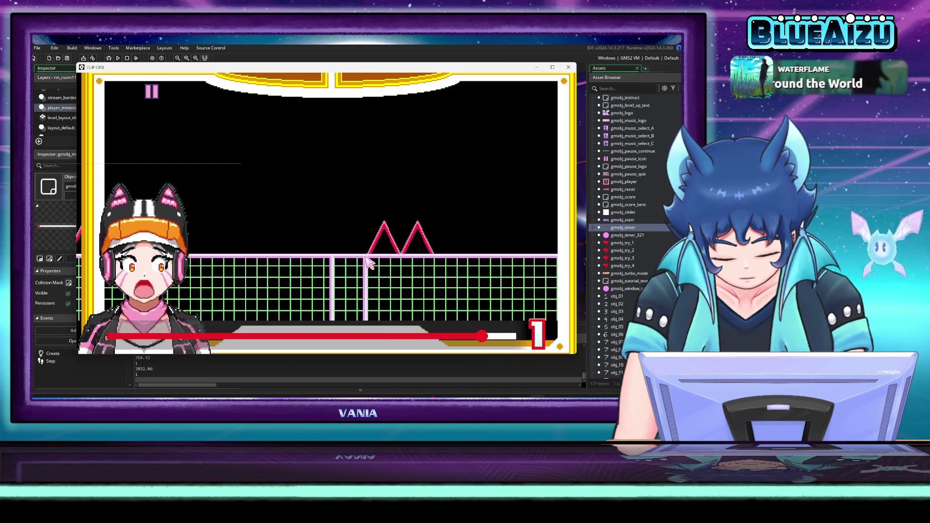
pyautogui.press('Escape')
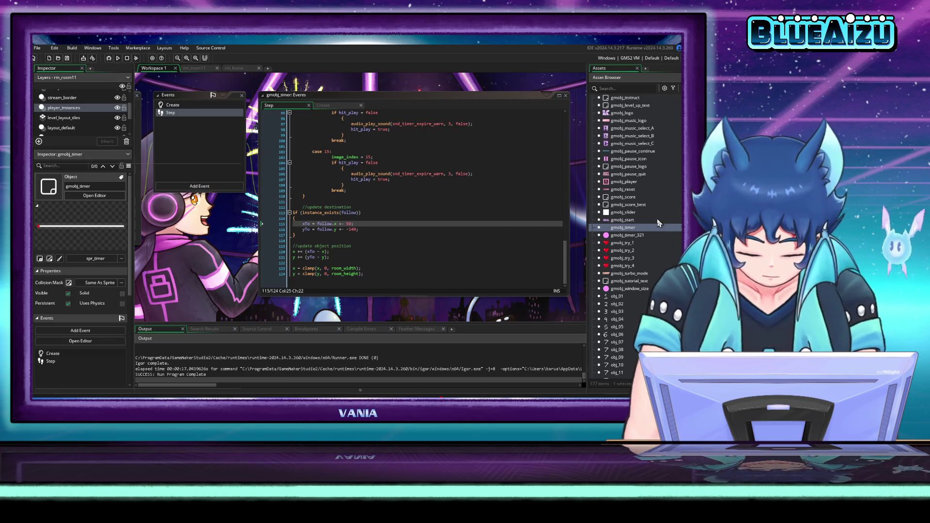
# - Change the yTo offset on line 36 of gmobj_timer_321's Step code to 30 and save
pyautogui.doubleClick(636, 235)
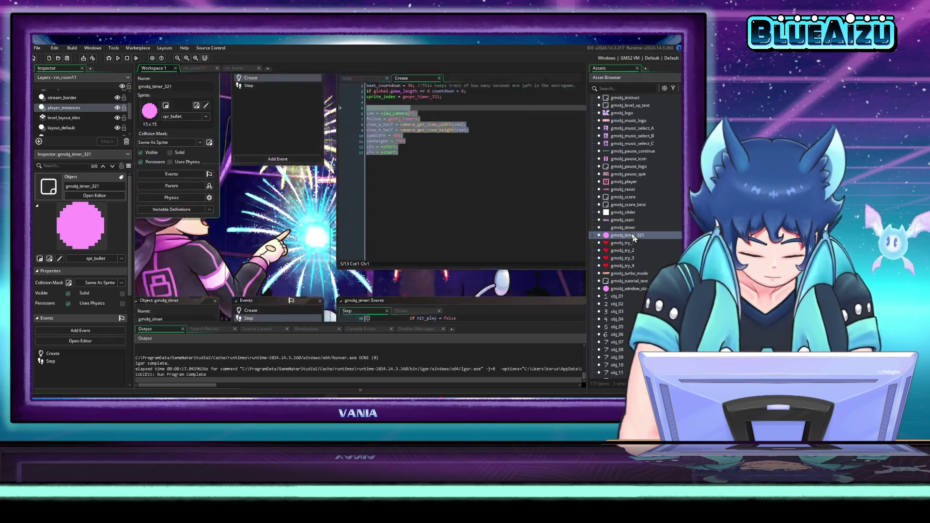
pyautogui.doubleClick(268, 111)
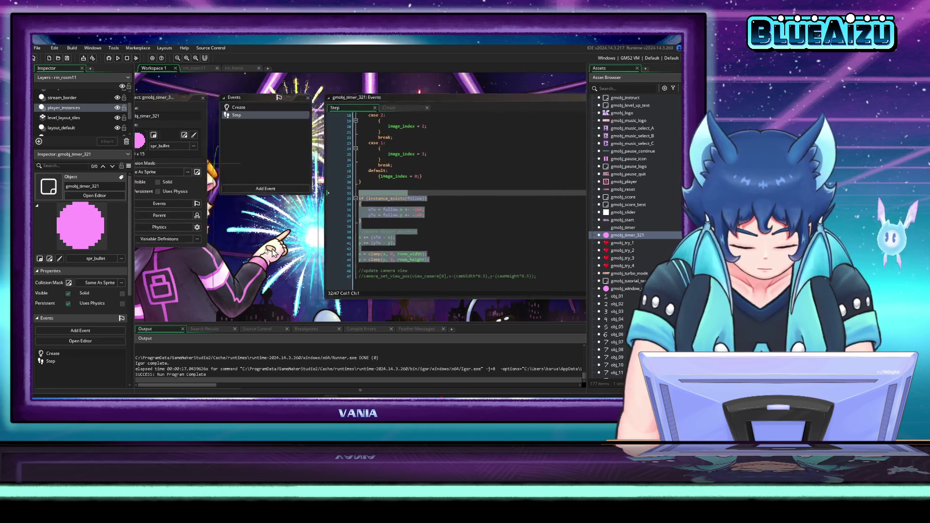
pyautogui.click(413, 255)
pyautogui.click(405, 216)
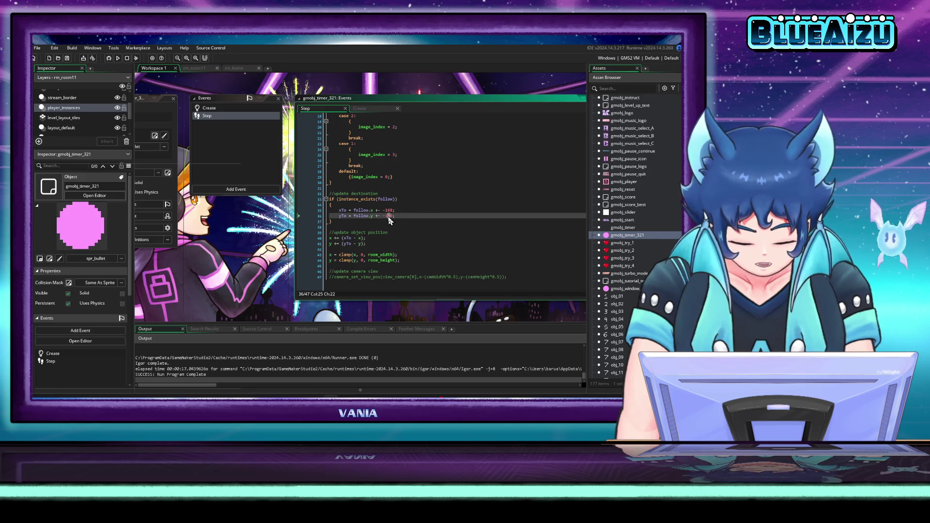
pyautogui.write('30')
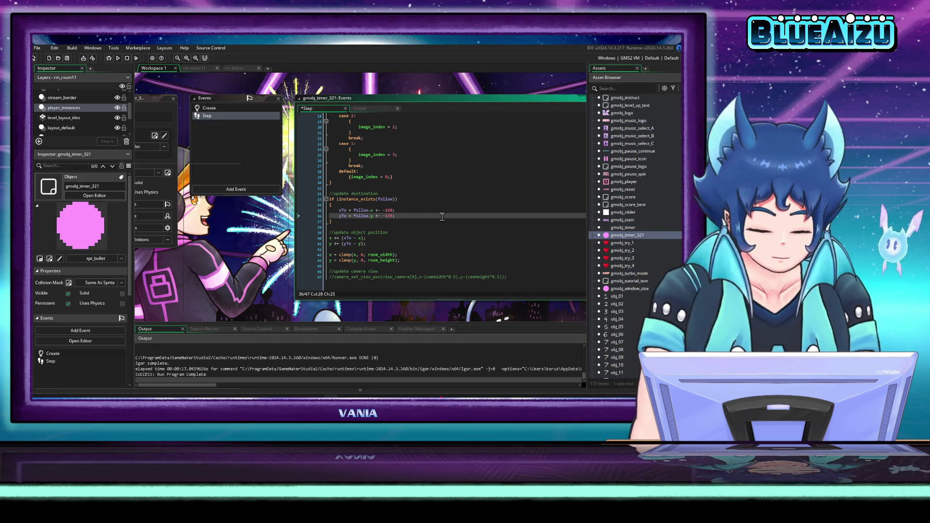
pyautogui.hotkey('ctrl', 's')
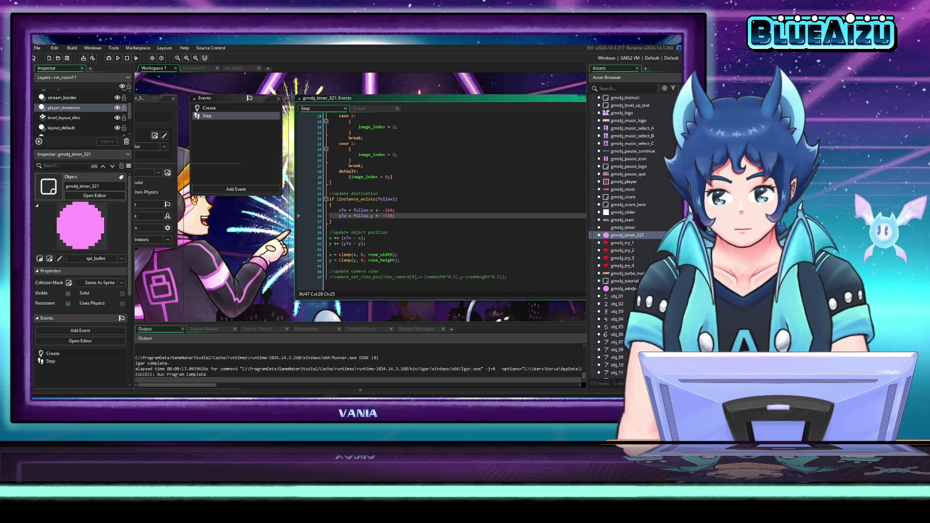
# - Run the game, start the minigame, and jump the player over the spikes
pyautogui.click(111, 58)
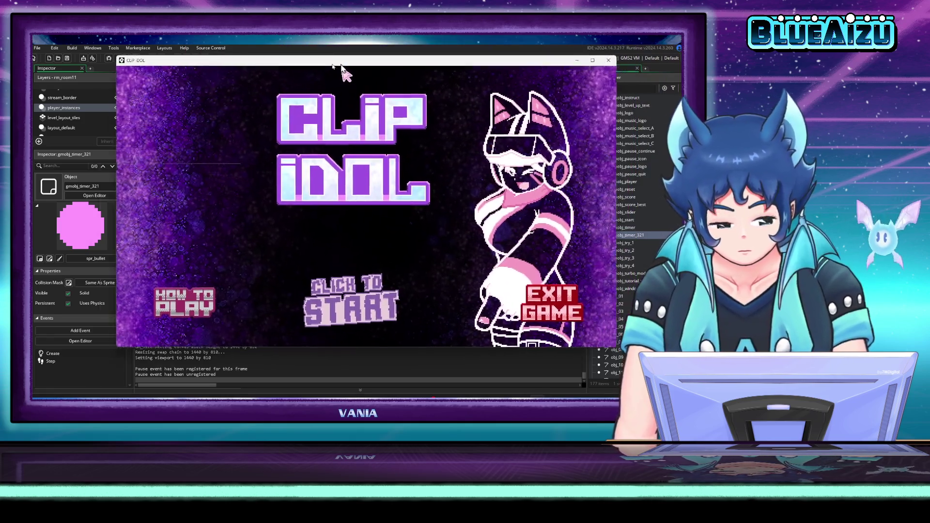
pyautogui.click(346, 310)
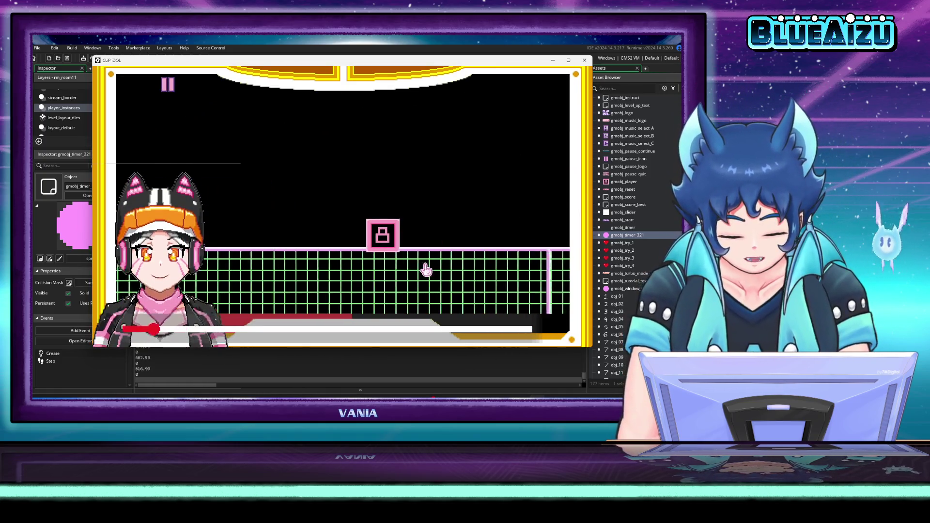
pyautogui.click(425, 261)
pyautogui.click(414, 245)
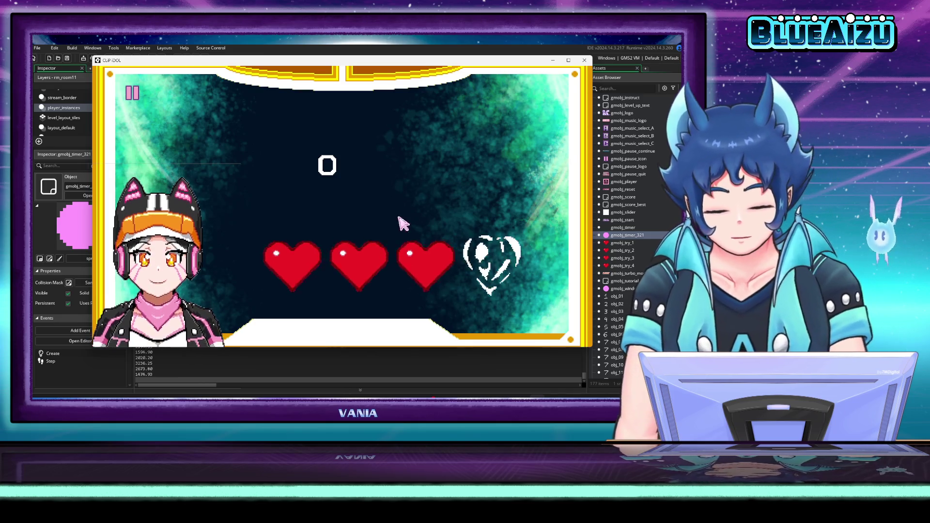
# - Close the running game and return to empty line 31 of the Step code
pyautogui.click(584, 60)
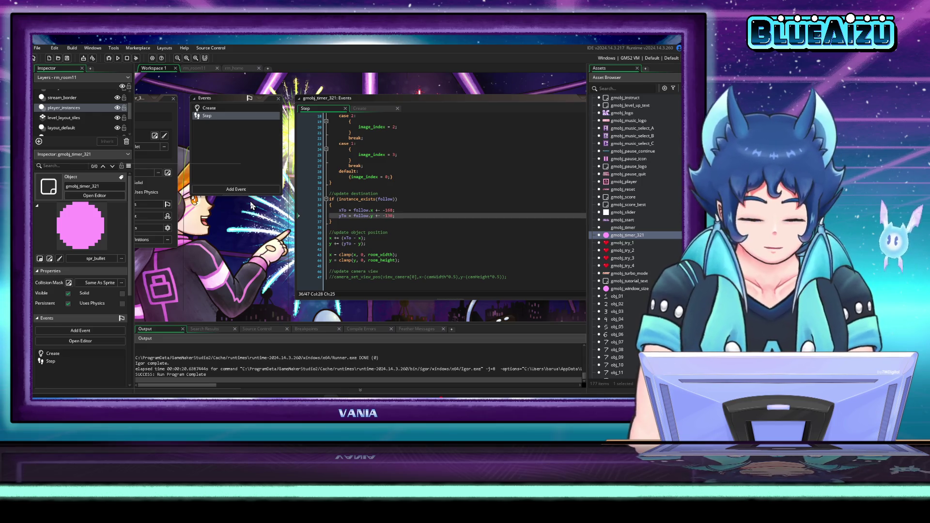
pyautogui.scroll(-2, 262, 225)
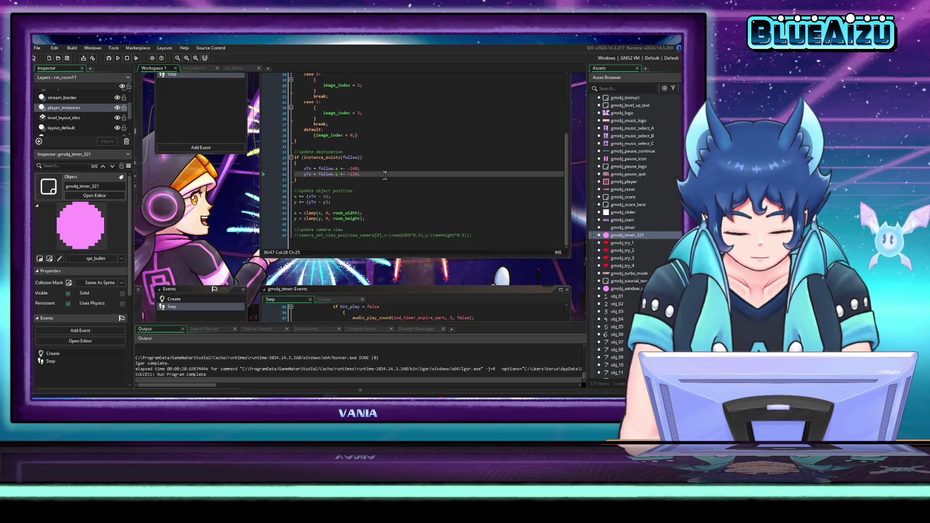
pyautogui.click(380, 148)
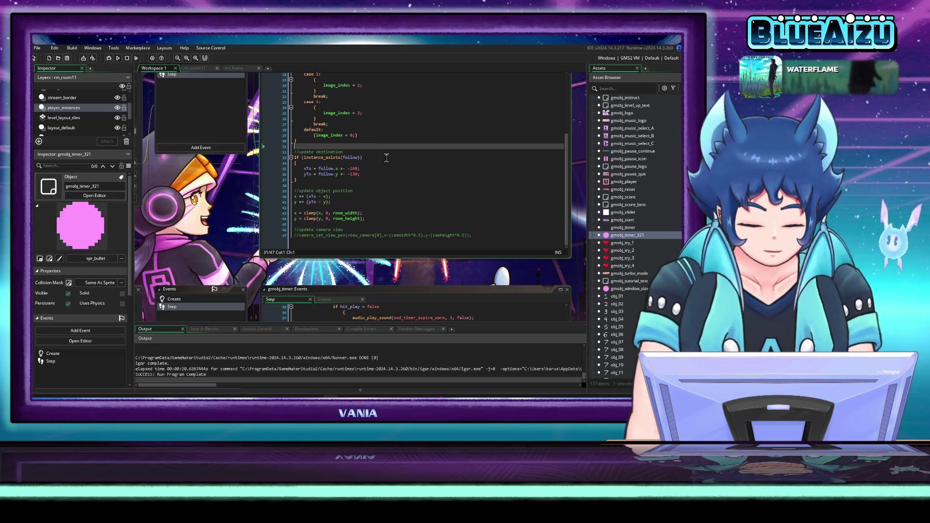
pyautogui.scroll(3, 242, 231)
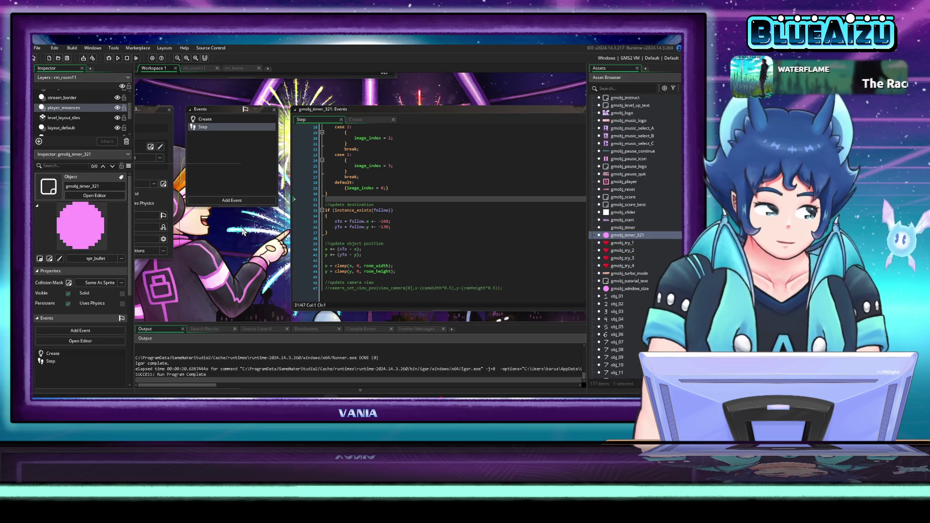
# - Scroll through the workspace and Asset Browser to find and open gmobj_border
pyautogui.scroll(-2, 245, 230)
pyautogui.hscroll(-4, 310, 253)
pyautogui.scroll(-12, 311, 254)
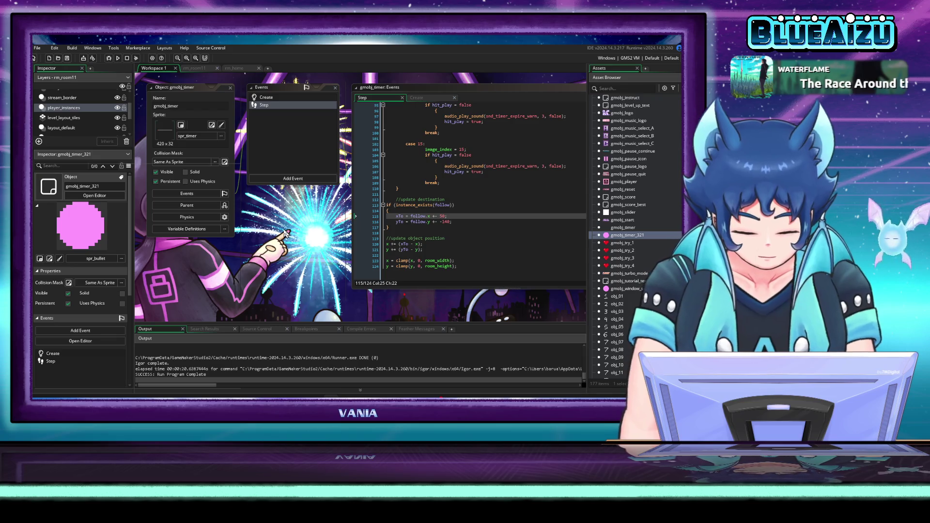
pyautogui.scroll(10, 627, 223)
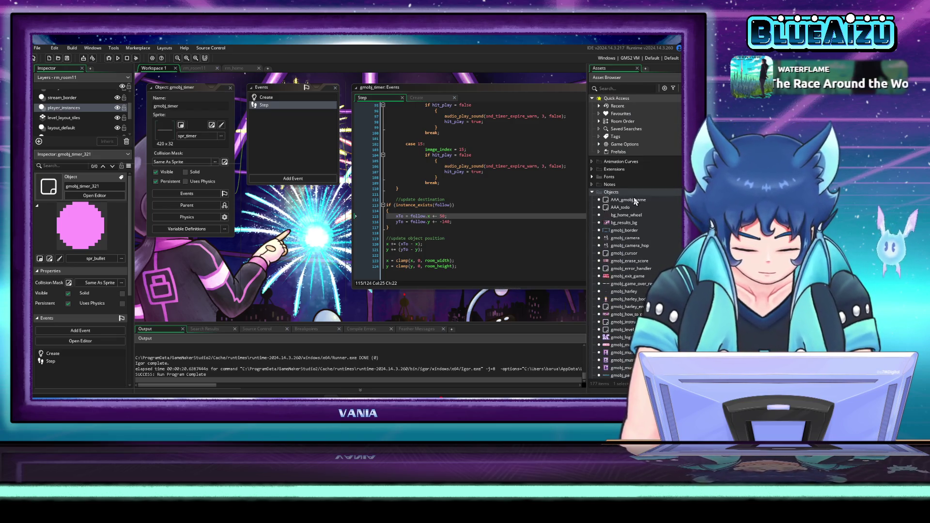
pyautogui.scroll(-10, 626, 218)
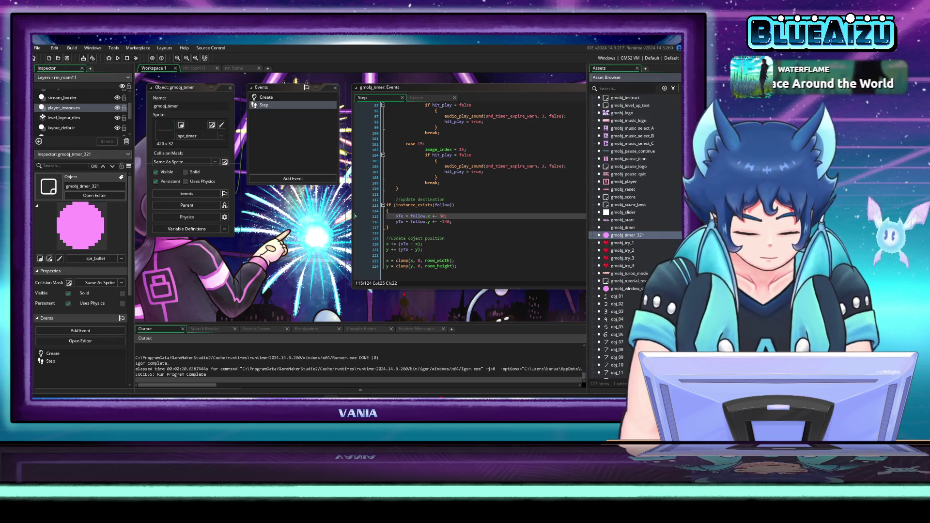
pyautogui.scroll(10, 634, 233)
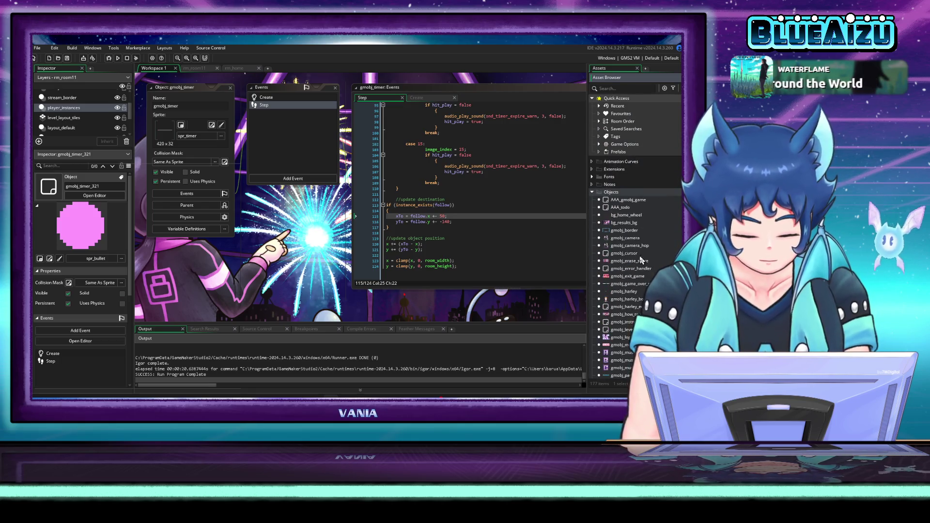
pyautogui.scroll(-1, 629, 208)
pyautogui.click(632, 204)
pyautogui.doubleClick(632, 204)
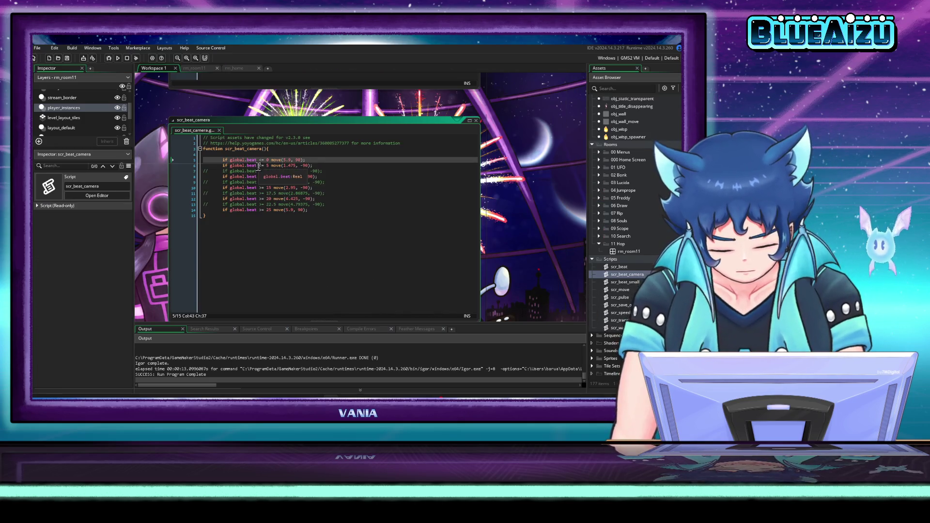
# - Change '<=' to '>=' on line 6 of scr_beat_camera, save, and launch a test run
pyautogui.click(285, 165)
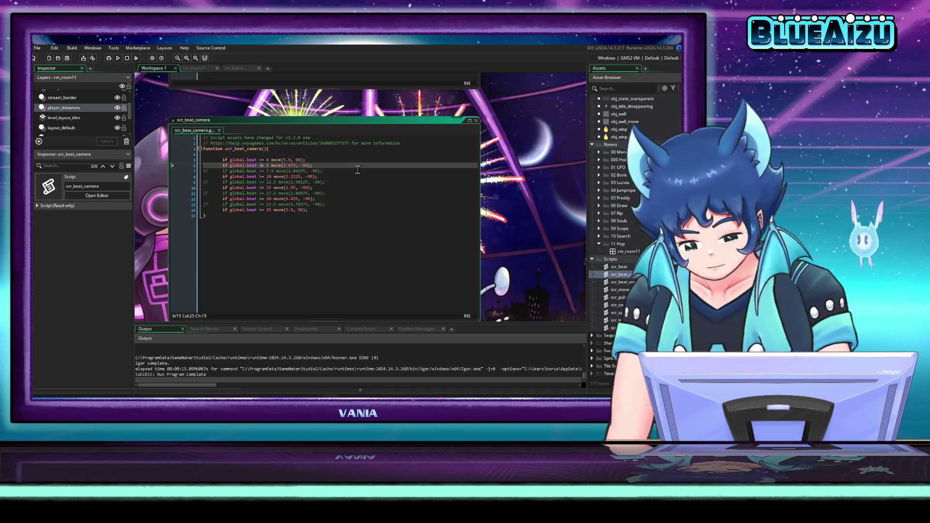
pyautogui.press('BackSpace')
pyautogui.write('>')
pyautogui.hotkey('ctrl', 's')
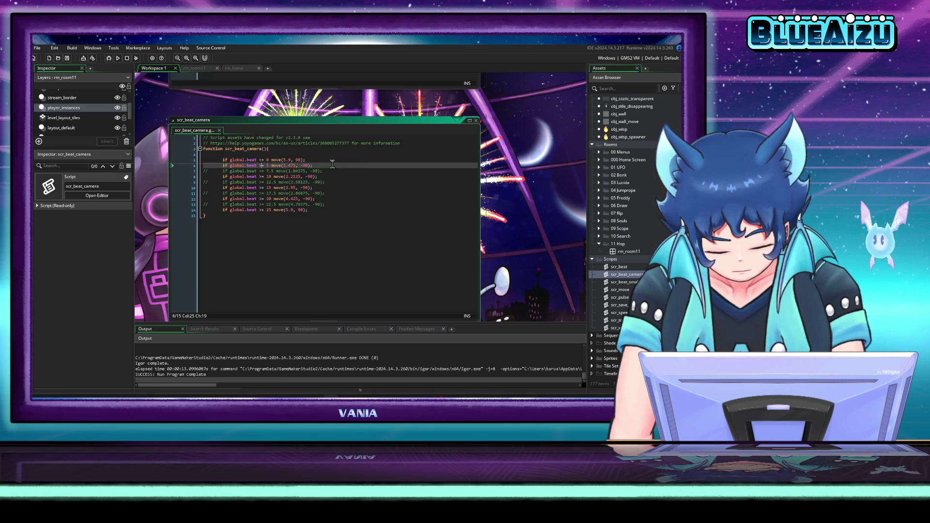
pyautogui.click(118, 58)
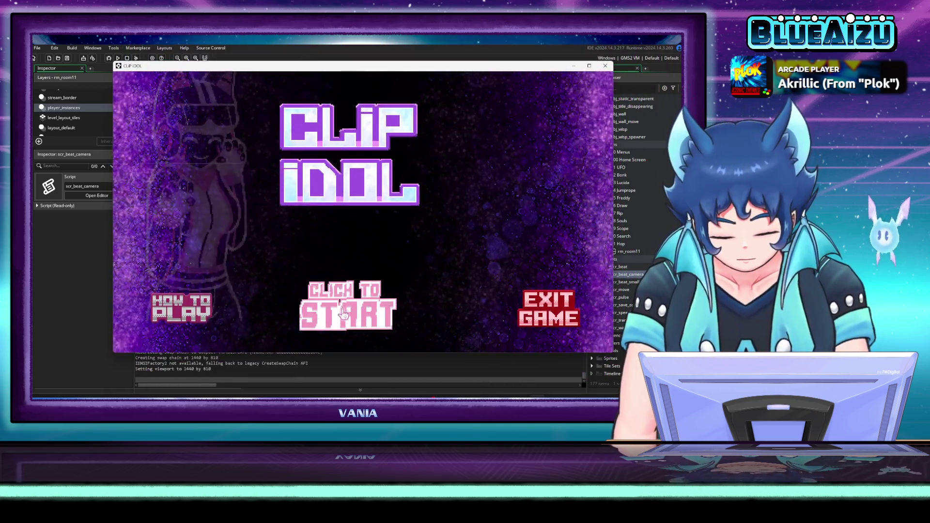
# - Start Clip Idol, jump the pink block over gaps and spikes, then close the game
pyautogui.click(348, 308)
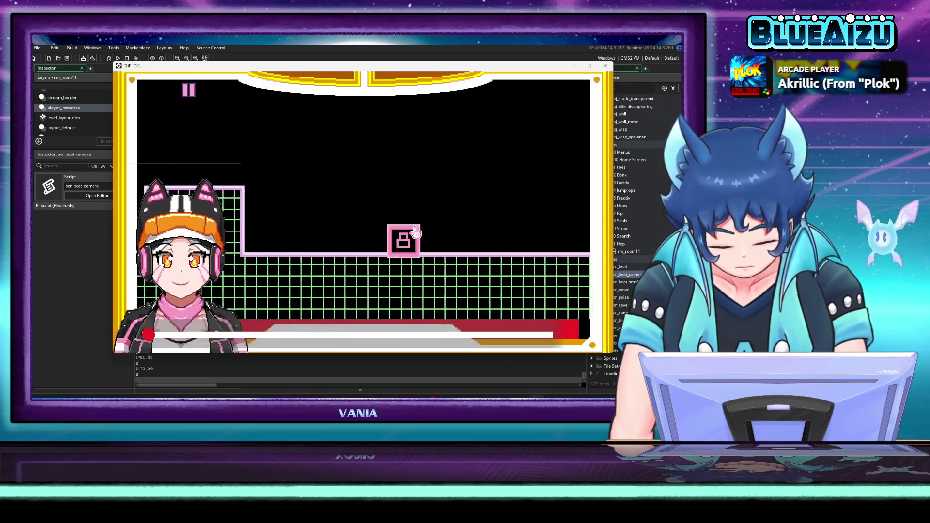
pyautogui.press('space')
pyautogui.press('space')
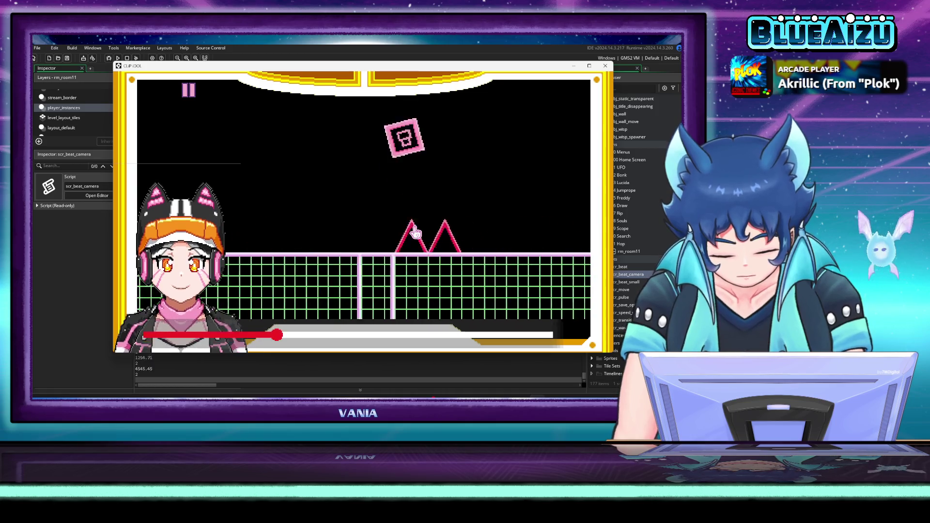
pyautogui.press('space')
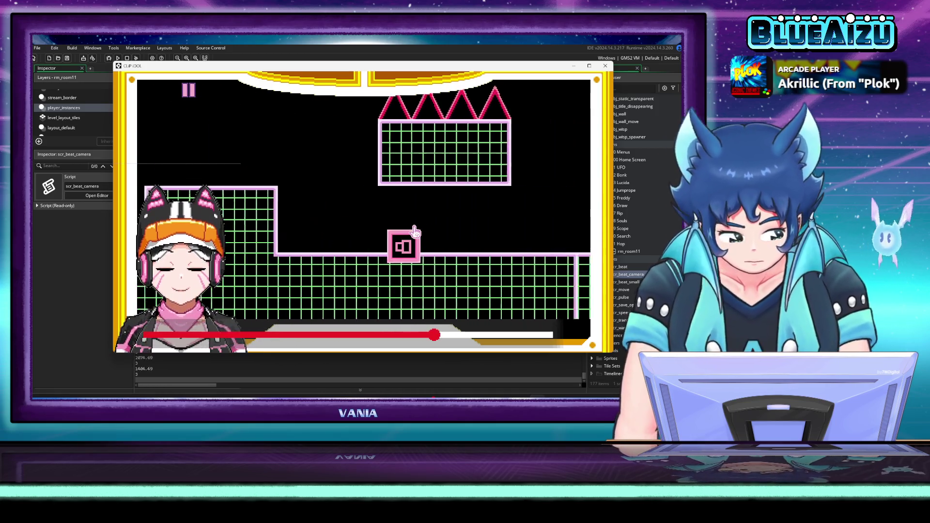
pyautogui.press('space')
pyautogui.press('space')
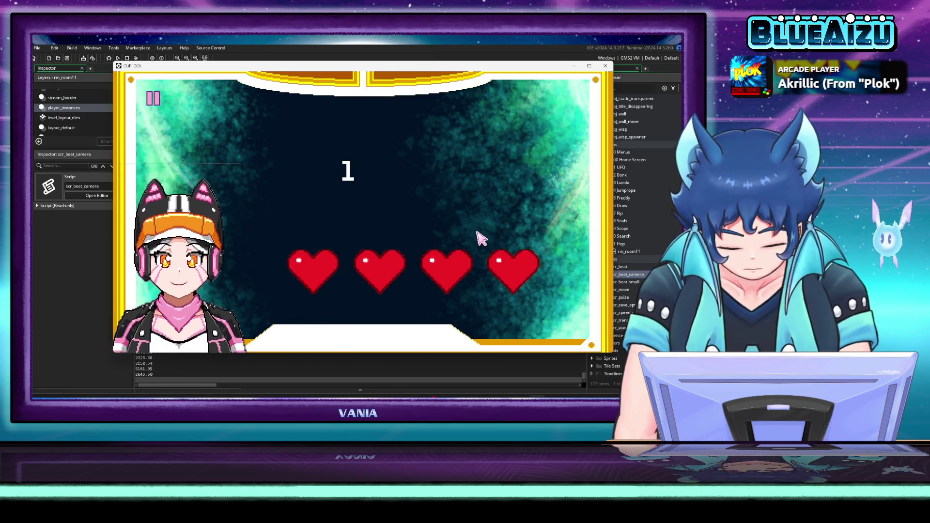
pyautogui.press('space')
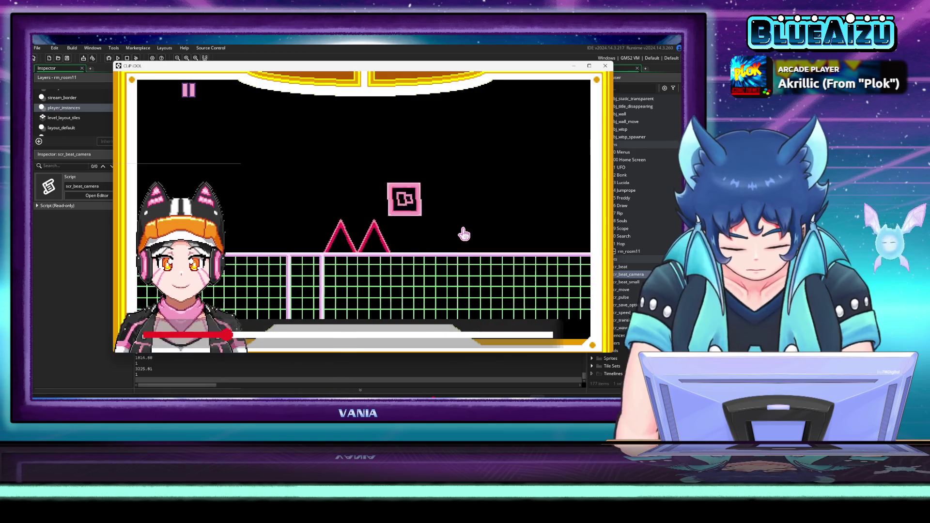
pyautogui.press('space')
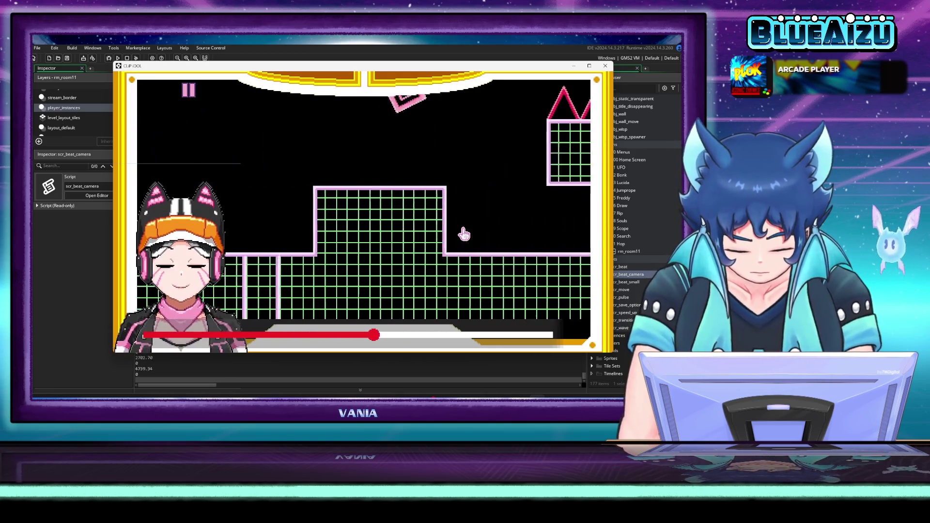
pyautogui.press('space')
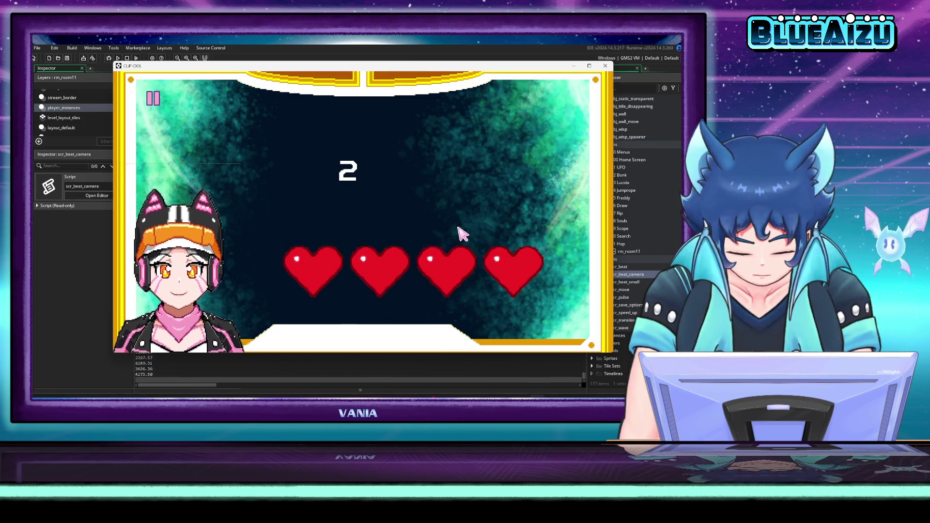
pyautogui.press('space')
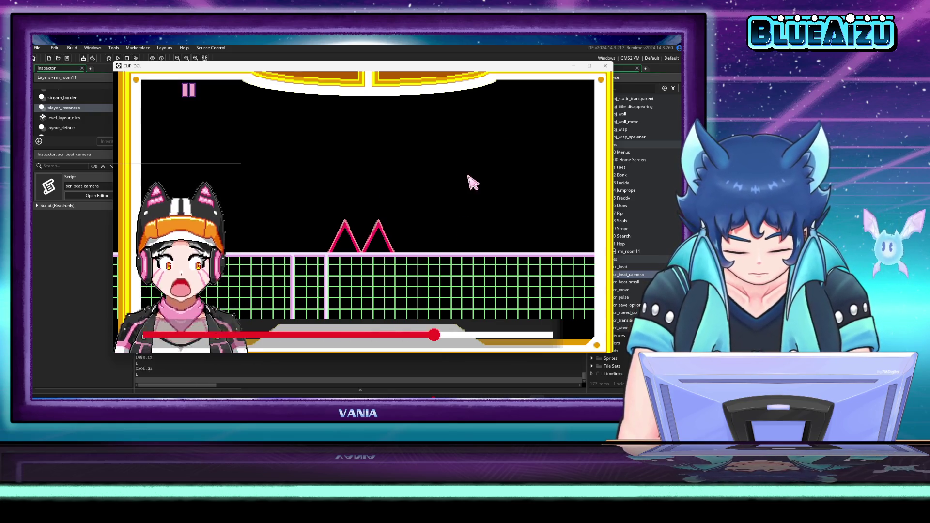
pyautogui.click(605, 66)
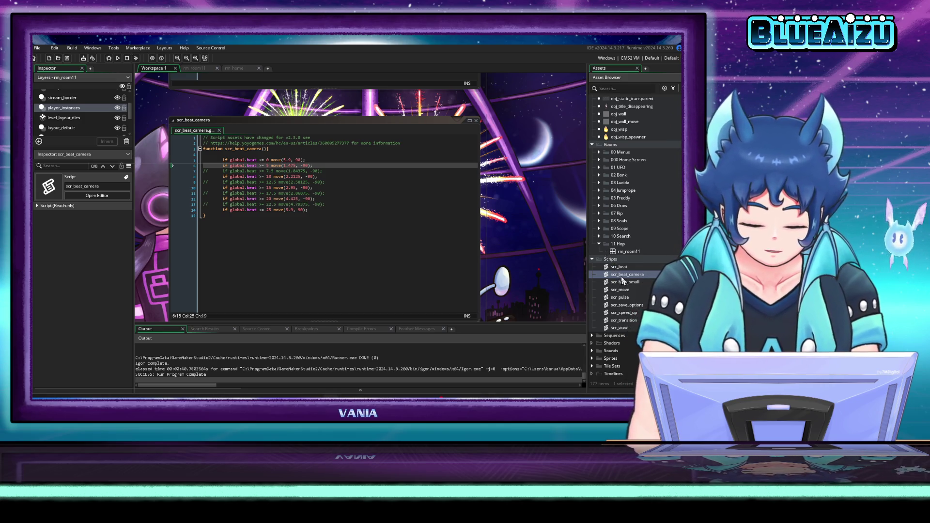
# - Find the obj_laser_eye object and open its Step event code
pyautogui.scroll(10, 623, 280)
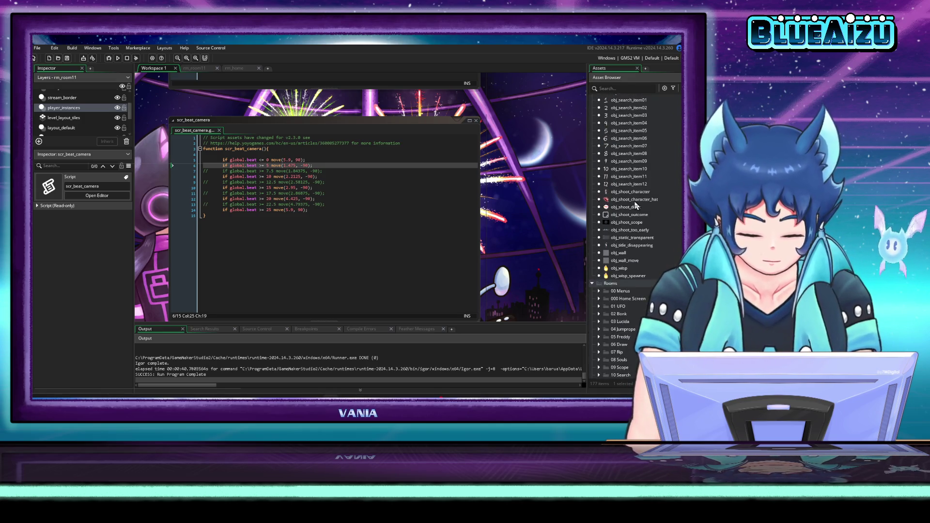
pyautogui.scroll(15, 624, 190)
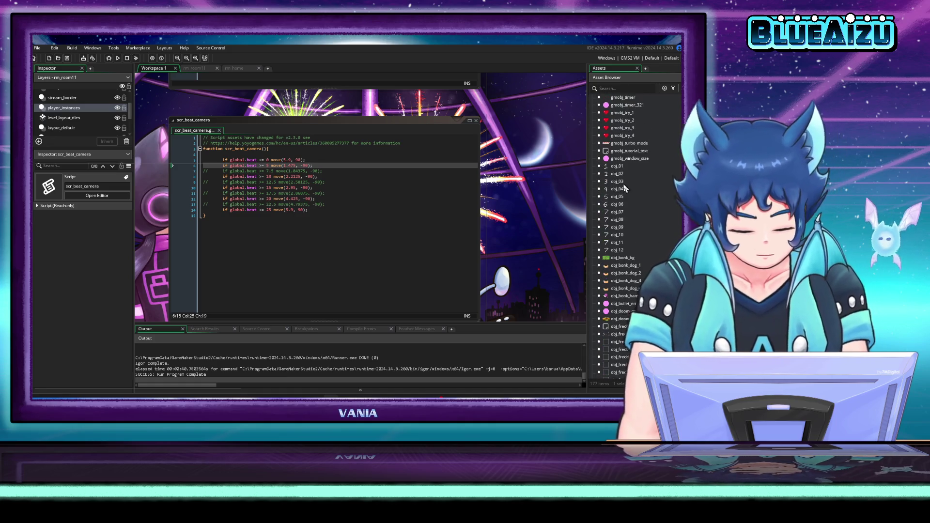
pyautogui.scroll(10, 625, 186)
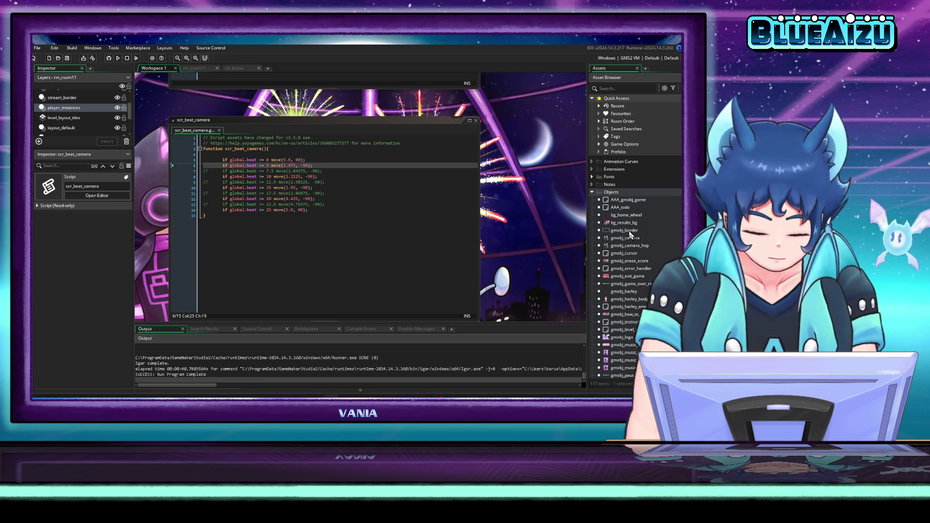
pyautogui.scroll(-8, 628, 232)
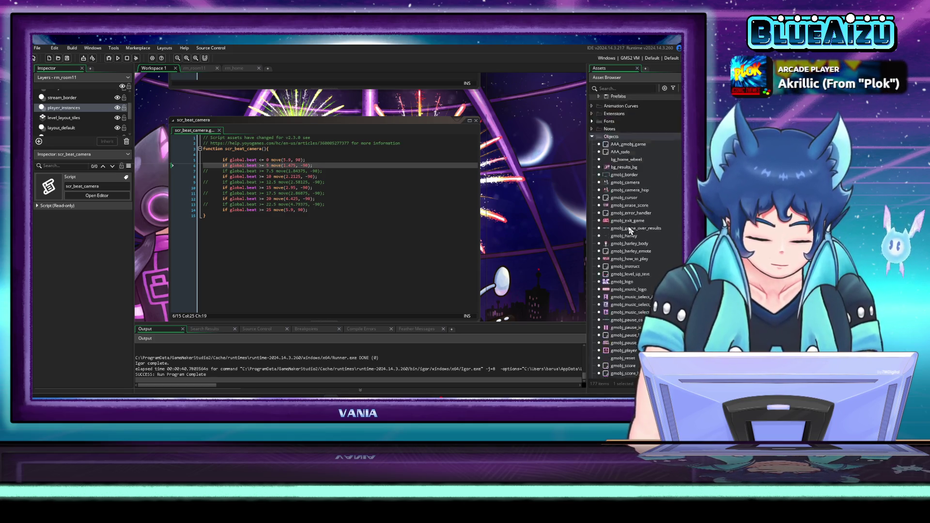
pyautogui.scroll(-12, 630, 224)
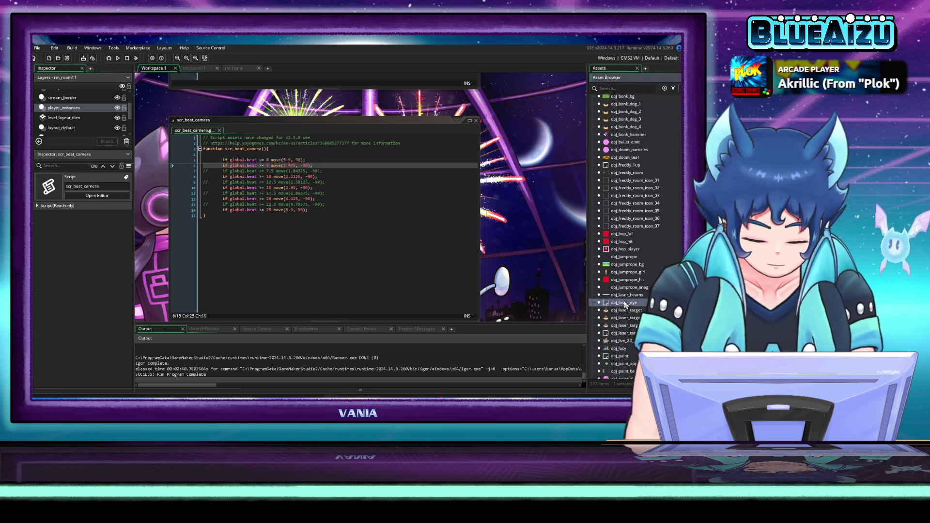
pyautogui.doubleClick(623, 303)
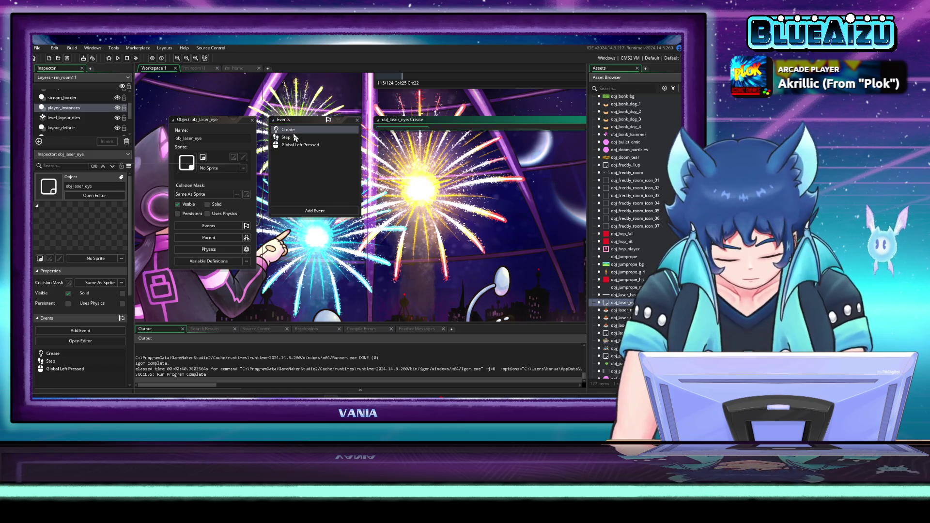
pyautogui.doubleClick(294, 138)
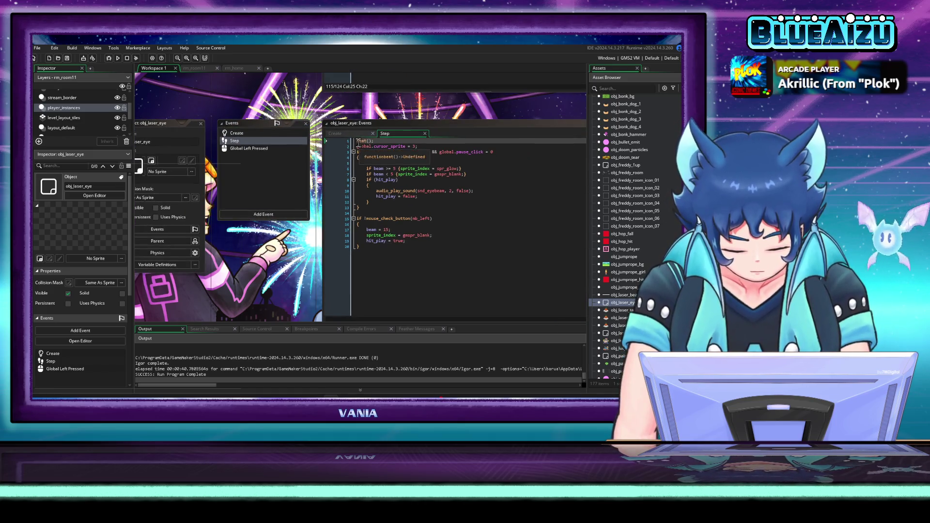
# - Turn line 1's beat() call into scr_beat_camera() using the autocomplete suggestion
pyautogui.scroll(-15, 630, 233)
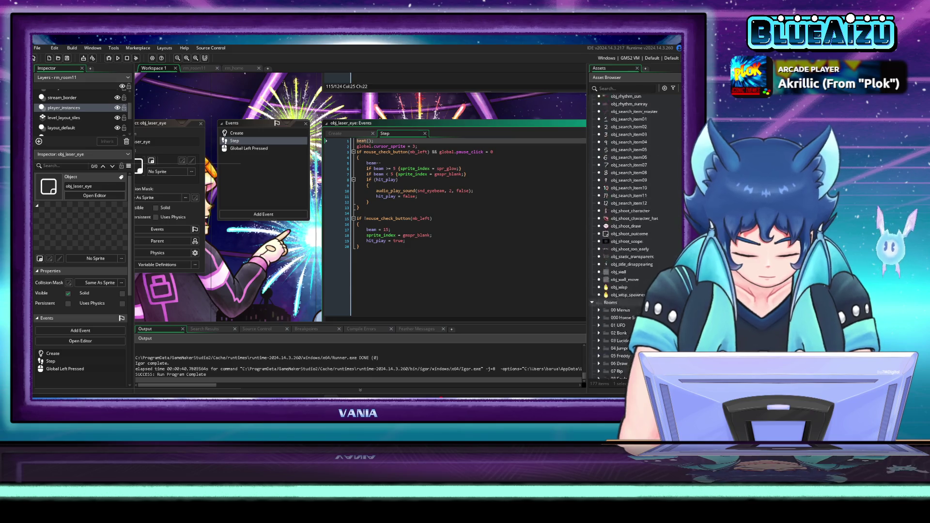
pyautogui.scroll(-5, 634, 233)
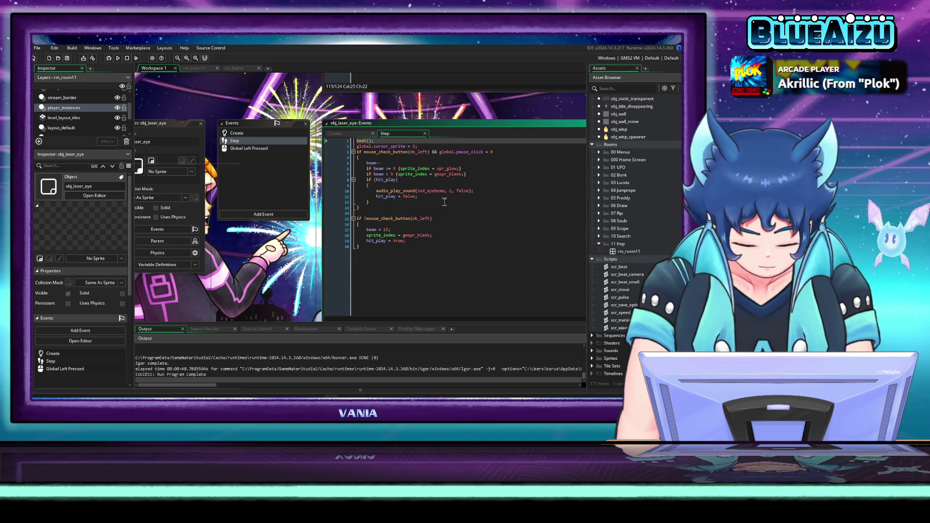
pyautogui.write('scr_')
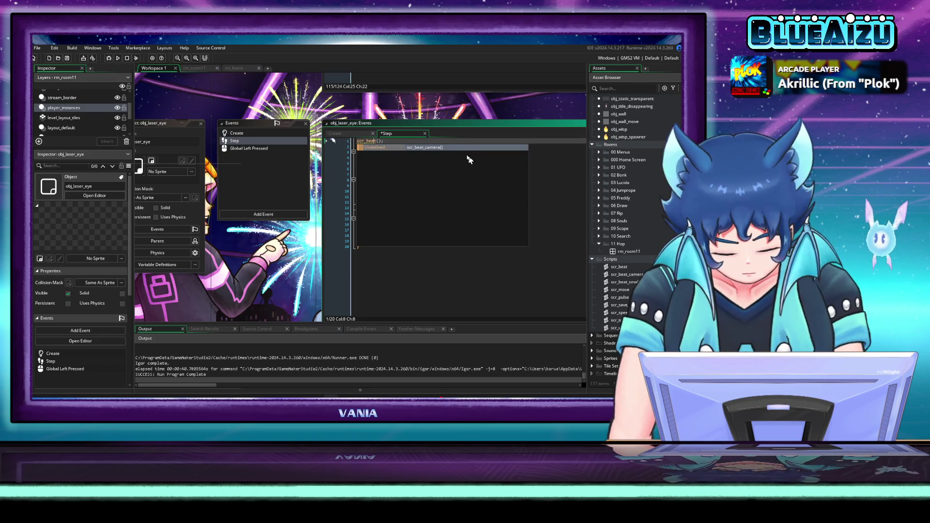
pyautogui.press('Return')
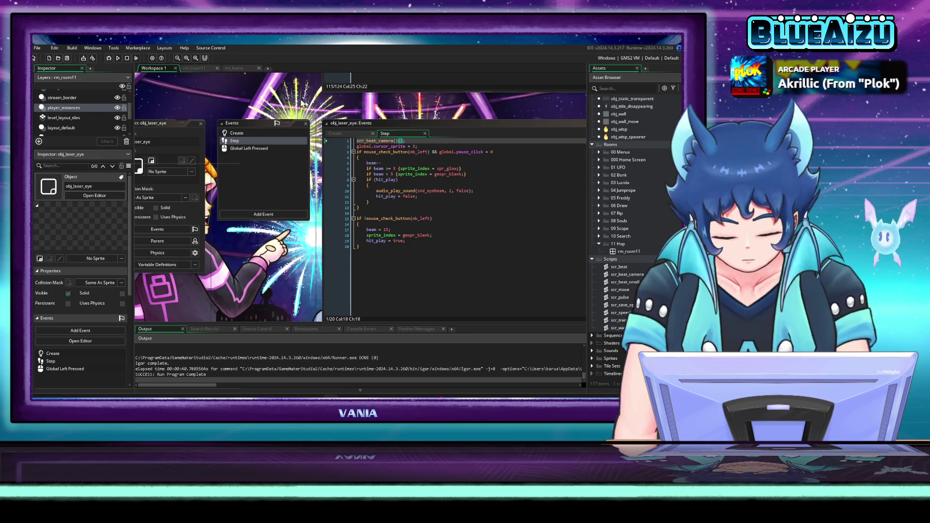
pyautogui.moveTo(301, 101); pyautogui.dragTo(338, 204)
pyautogui.click(620, 328)
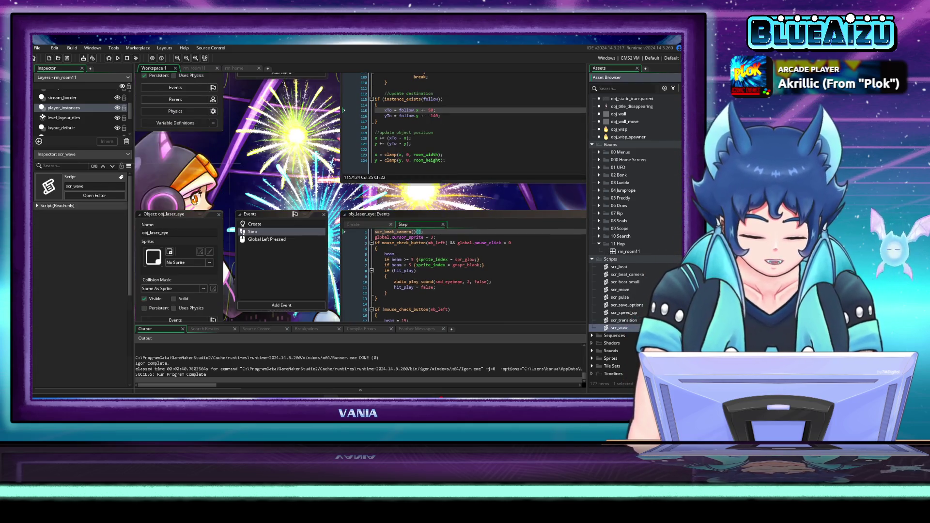
# - Set global.roomno to 2 on line 18 of AAA_gmobj_game's Alarm 1, then run with F5
pyautogui.scroll(15, 661, 133)
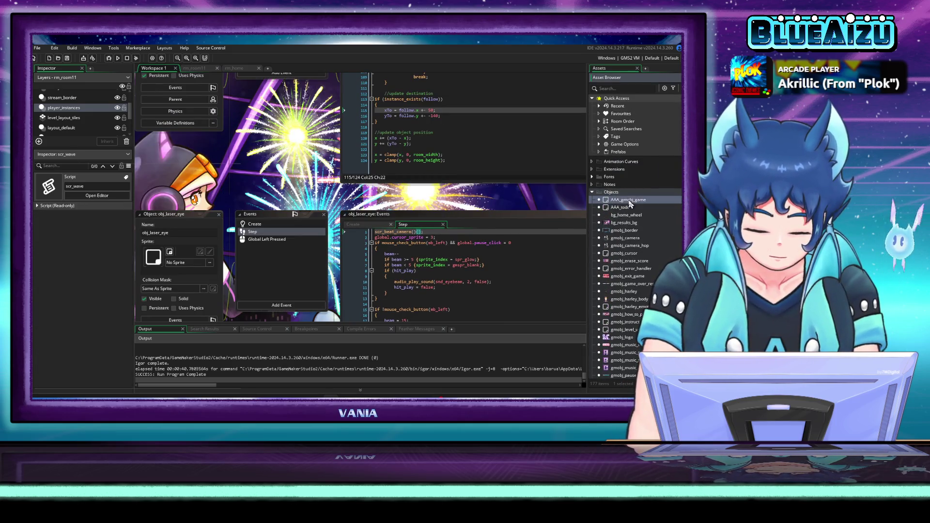
pyautogui.doubleClick(629, 201)
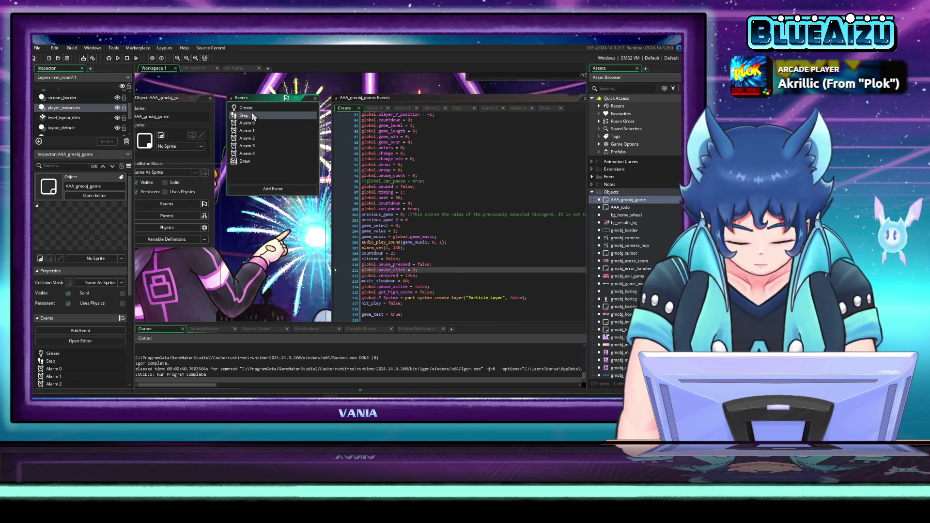
pyautogui.click(252, 134)
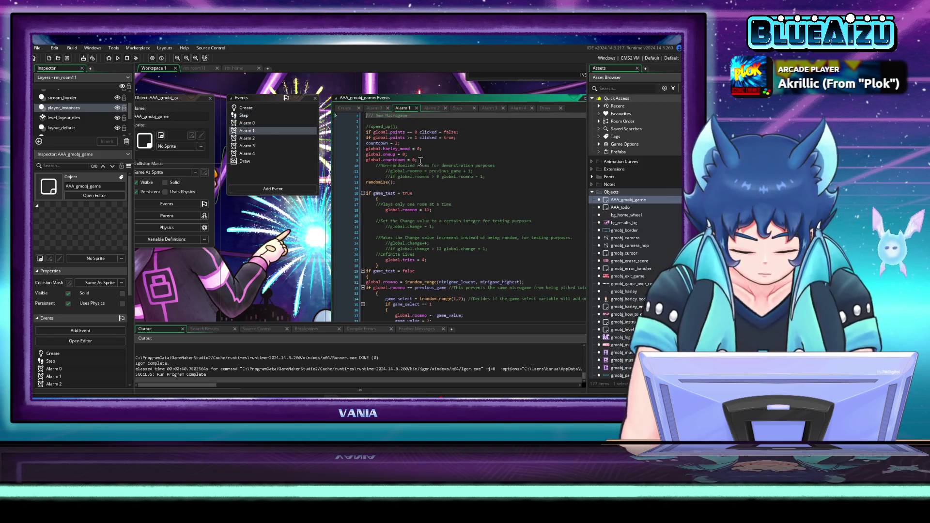
pyautogui.click(429, 210)
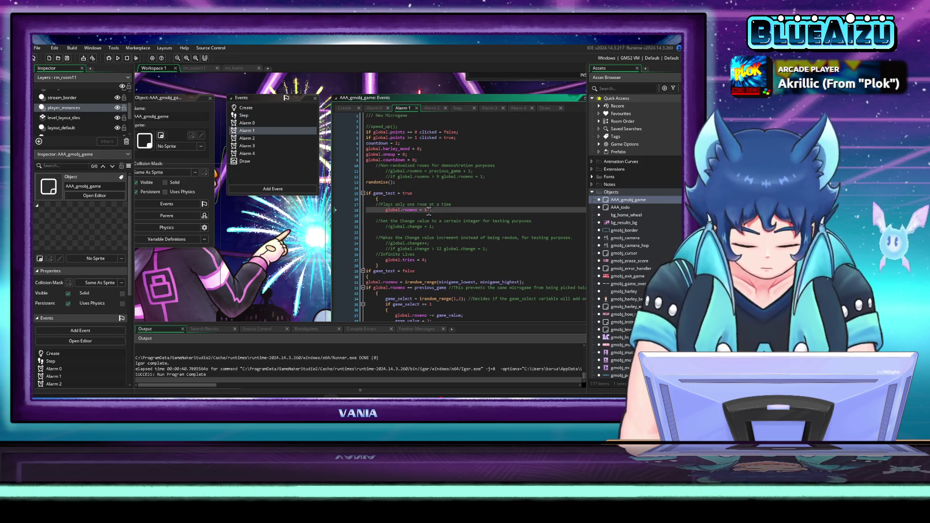
pyautogui.press('BackSpace')
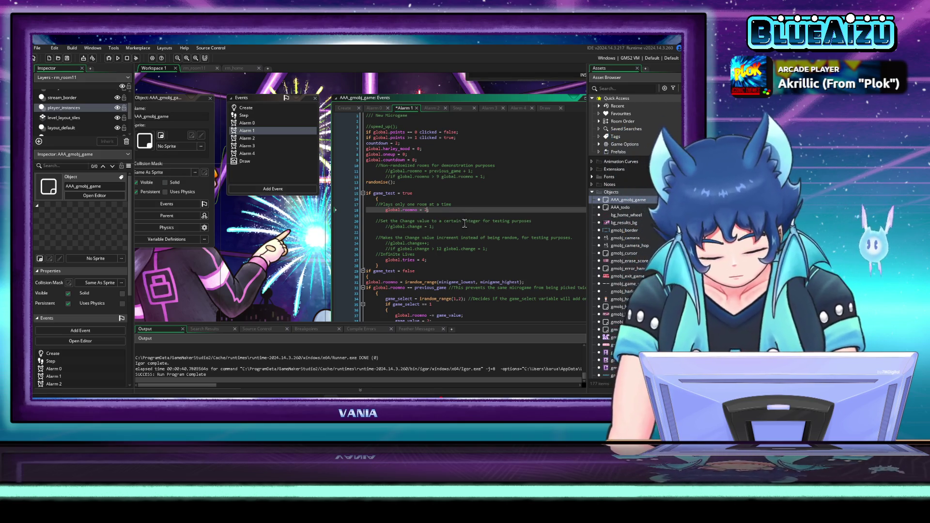
pyautogui.press('BackSpace')
pyautogui.write('2')
pyautogui.press('F5')
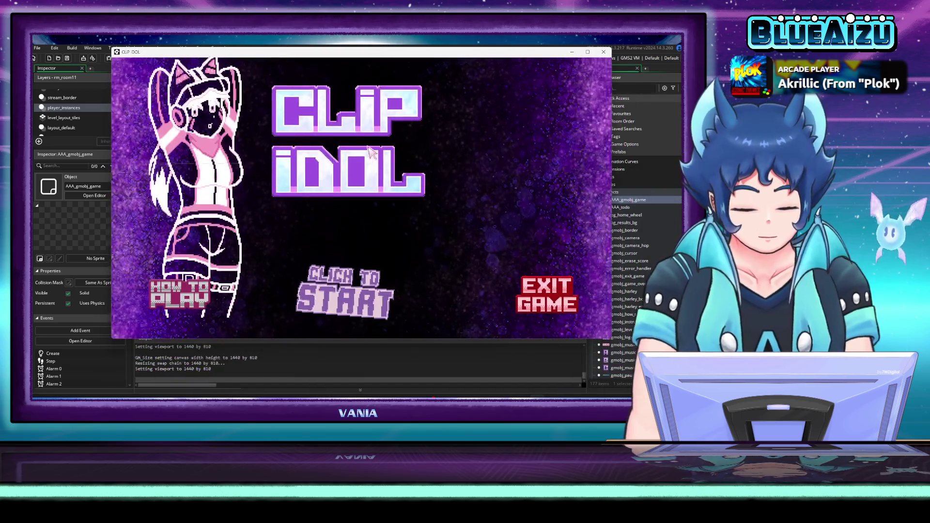
# - Start the game, pause with Esc, quit and exit, then launch another test run
pyautogui.click(402, 194)
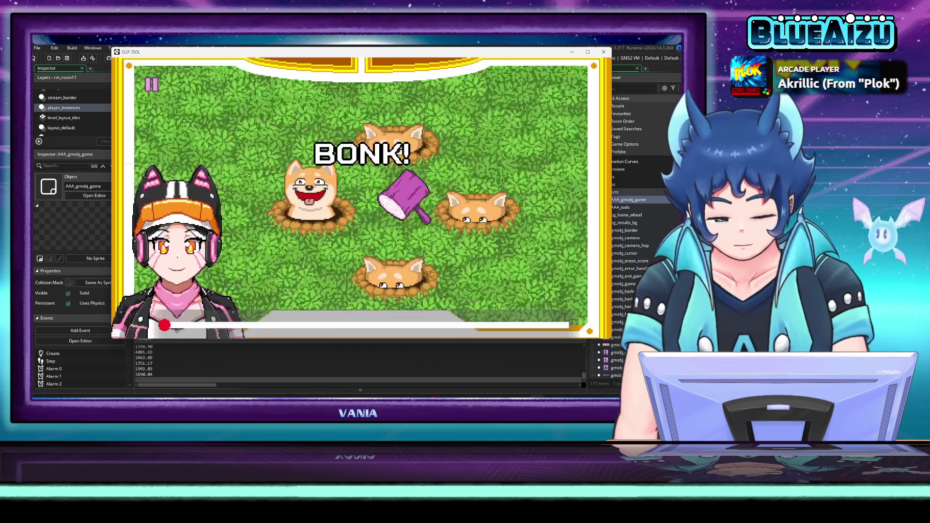
pyautogui.press('Escape')
pyautogui.click(369, 252)
pyautogui.click(603, 52)
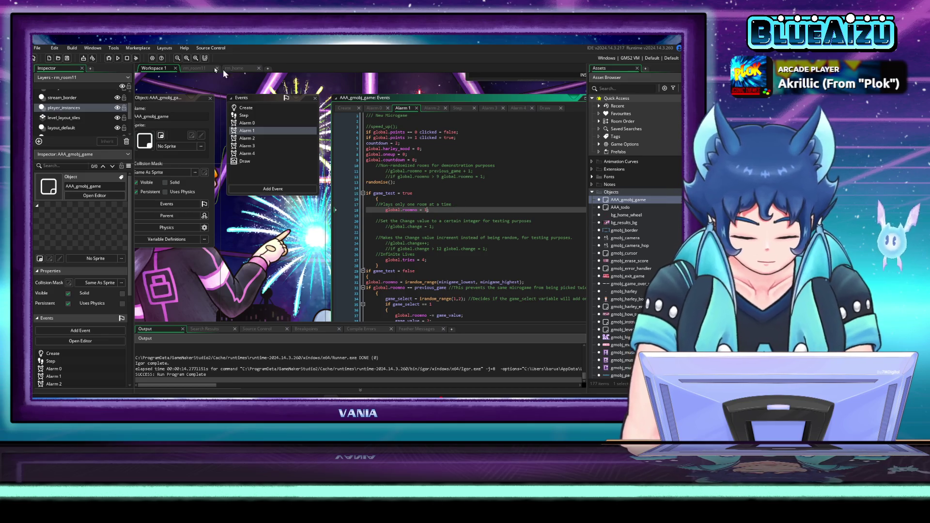
pyautogui.click(118, 58)
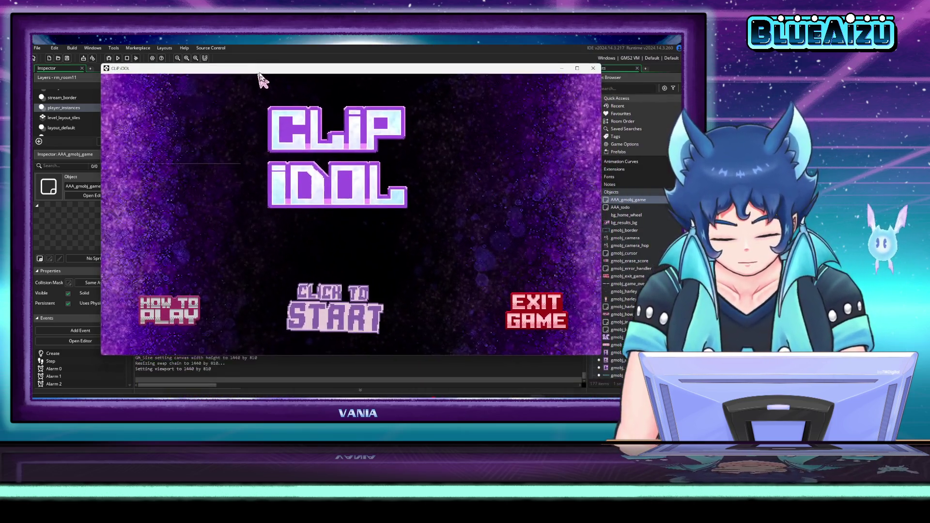
# - Start the laser minigame, then clear the Code Error report and abort the crashed game
pyautogui.click(262, 80)
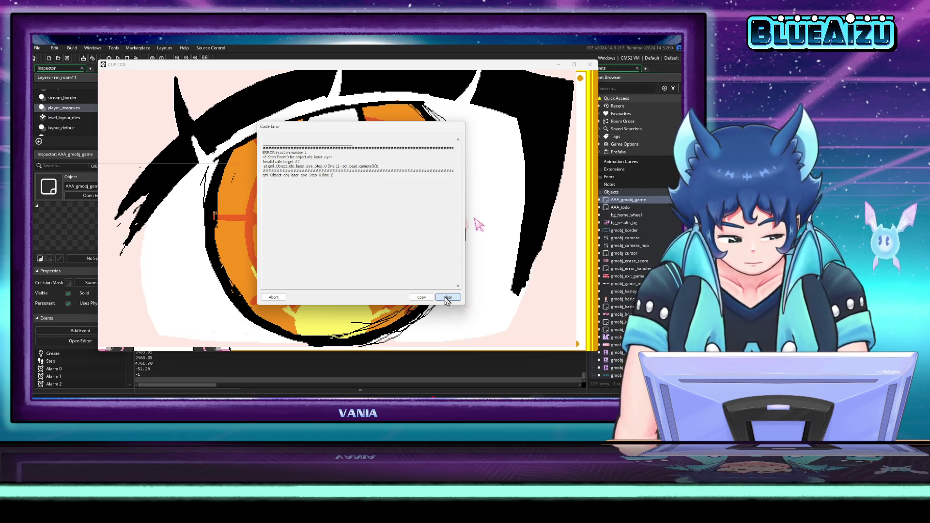
pyautogui.click(447, 298)
pyautogui.click(280, 303)
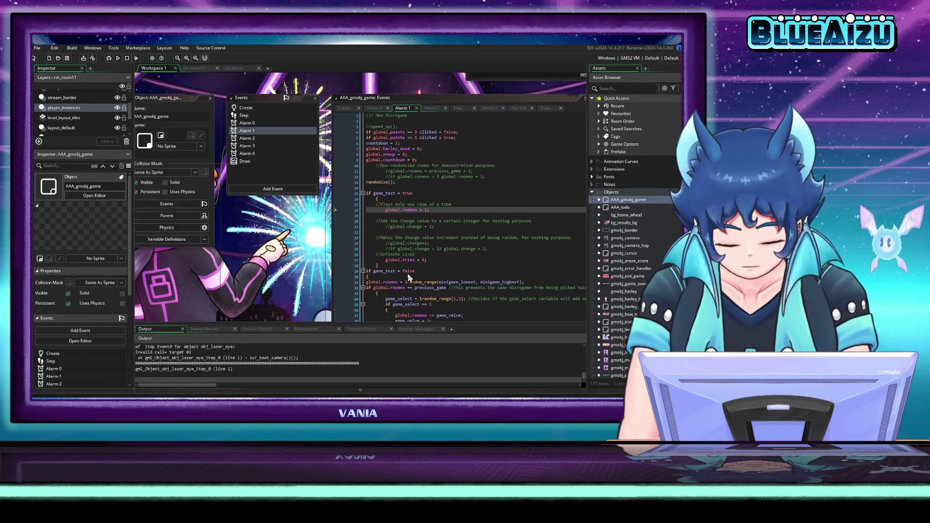
# - Open the scr_beat_camera script from the Asset Browser and inspect its code
pyautogui.scroll(-3, 633, 259)
pyautogui.scroll(-15, 633, 259)
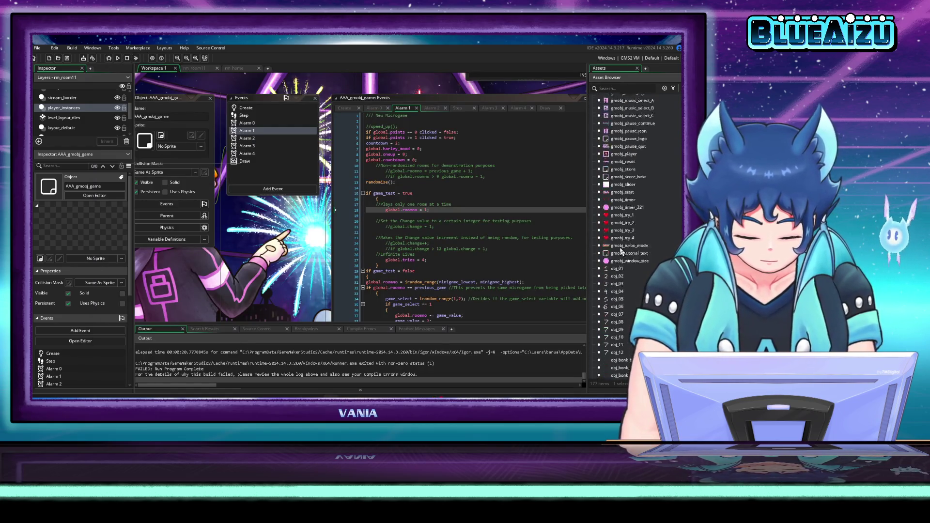
pyautogui.scroll(-6, 626, 247)
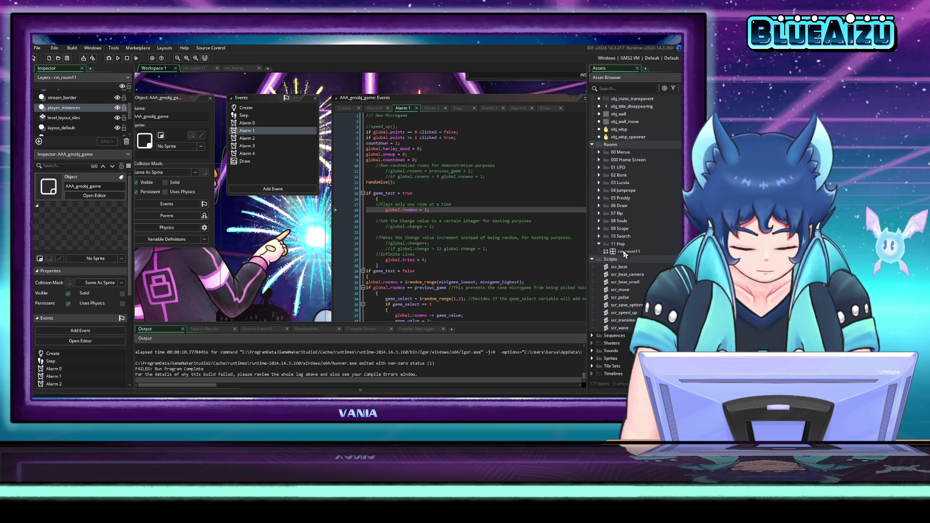
pyautogui.doubleClick(627, 274)
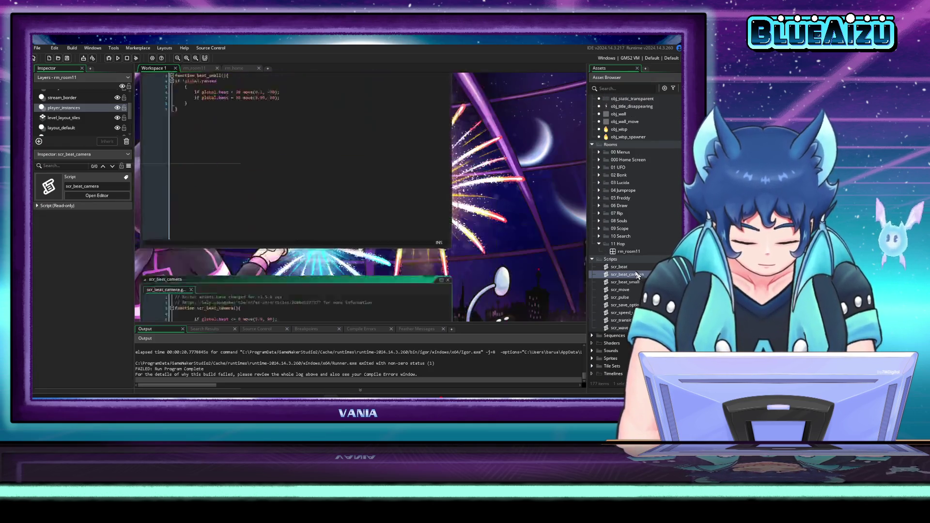
pyautogui.click(319, 156)
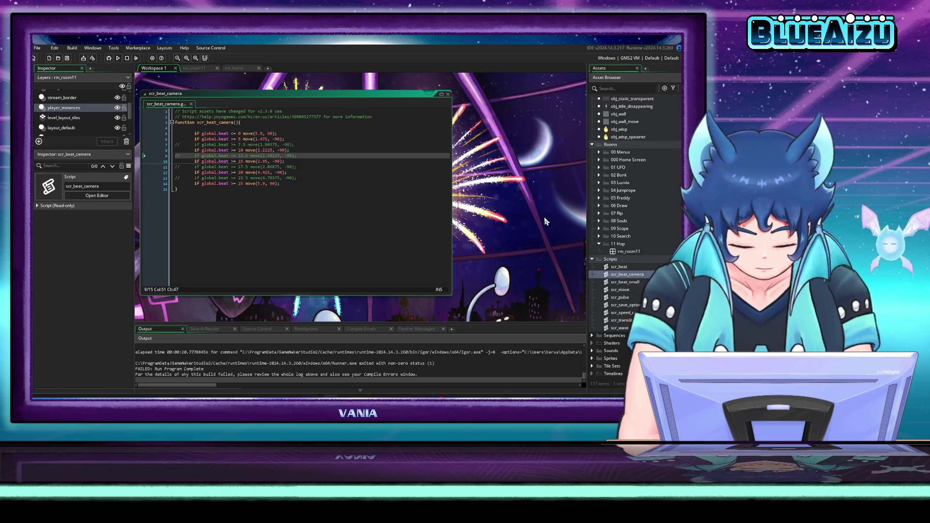
pyautogui.click(632, 277)
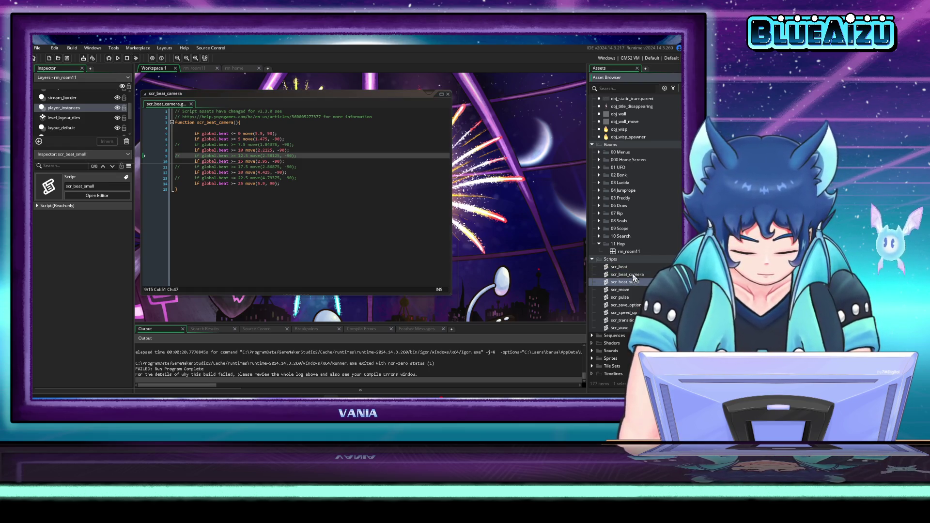
pyautogui.click(633, 275)
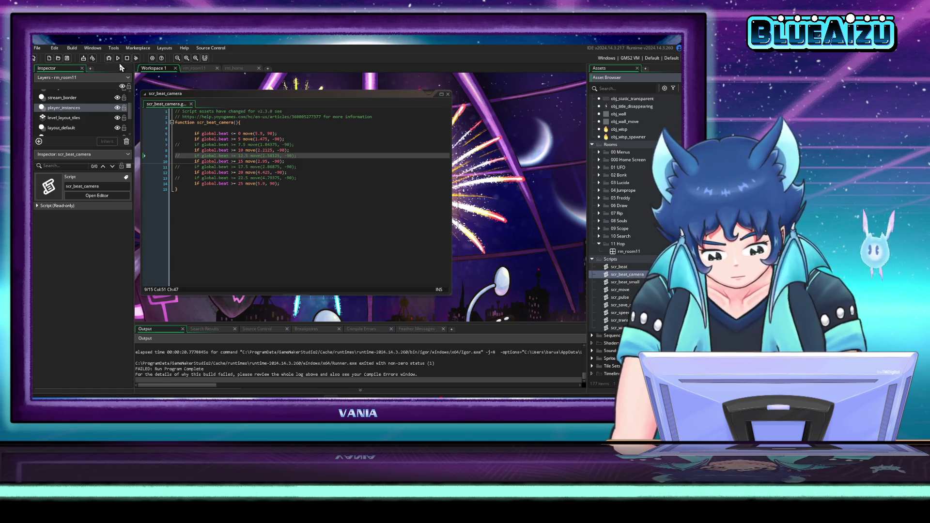
# - Check the Feather, errors, breakpoints, source control and search panels, then launch with the debugger
pyautogui.click(415, 329)
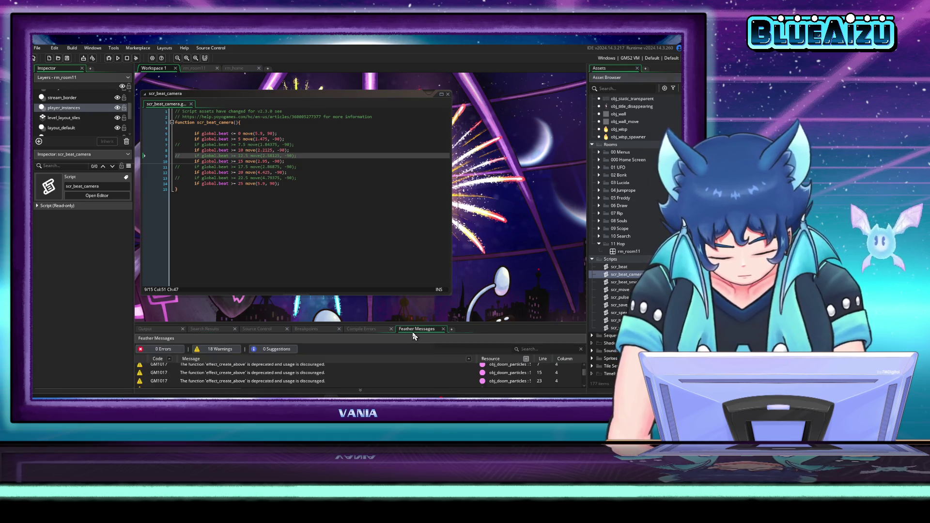
pyautogui.click(368, 329)
pyautogui.click(309, 329)
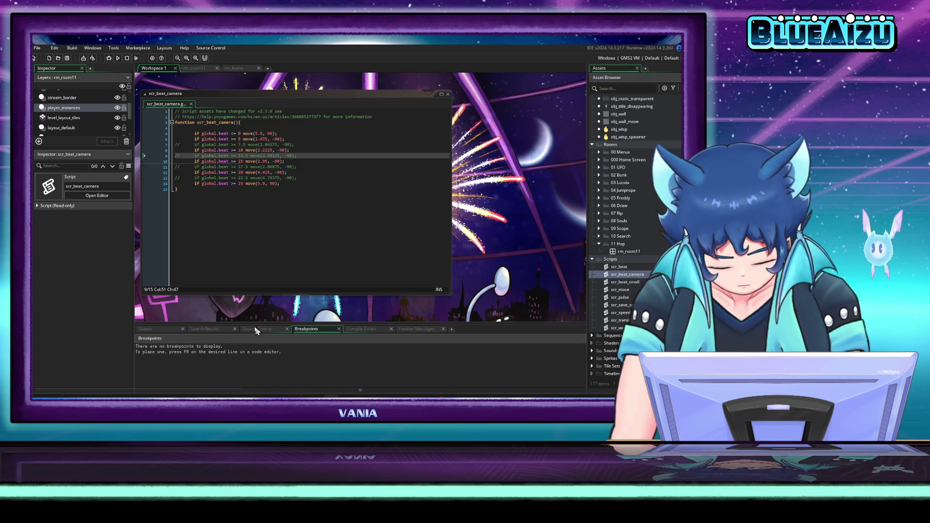
pyautogui.click(253, 329)
pyautogui.click(193, 329)
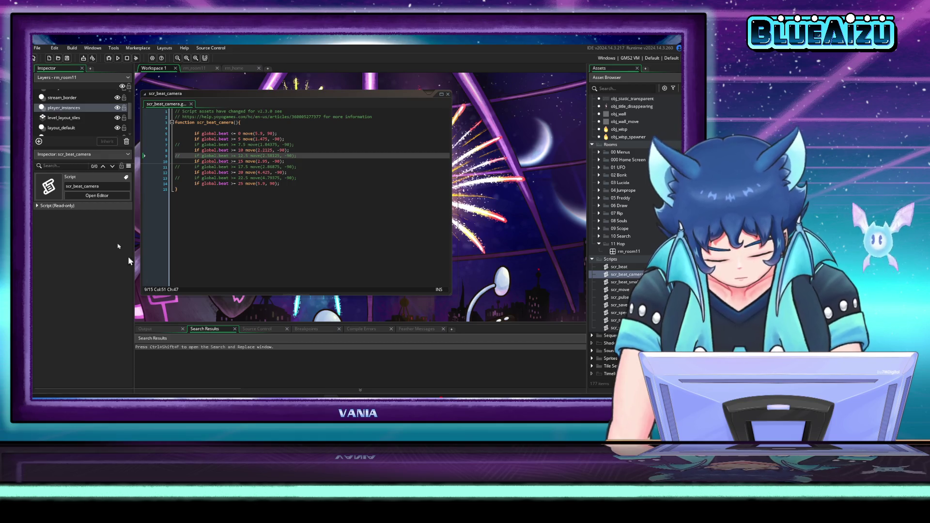
pyautogui.click(109, 58)
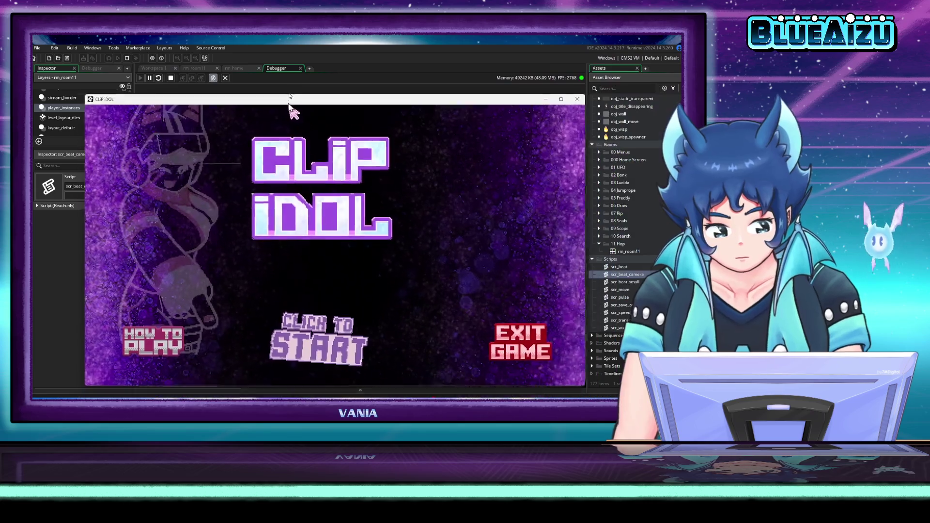
# - Dismiss the code error, fix the scr_beat_camera() call on Step line 1, save, and rerun
pyautogui.click(357, 331)
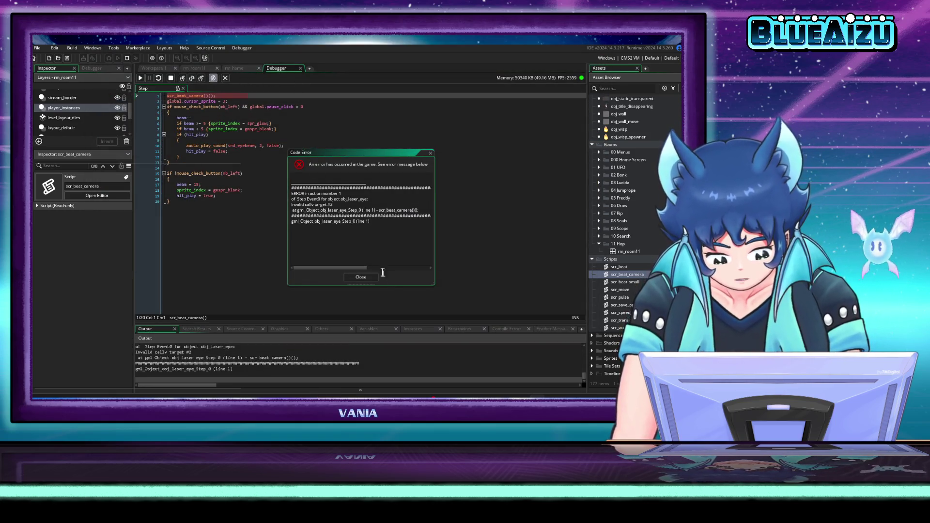
pyautogui.click(360, 278)
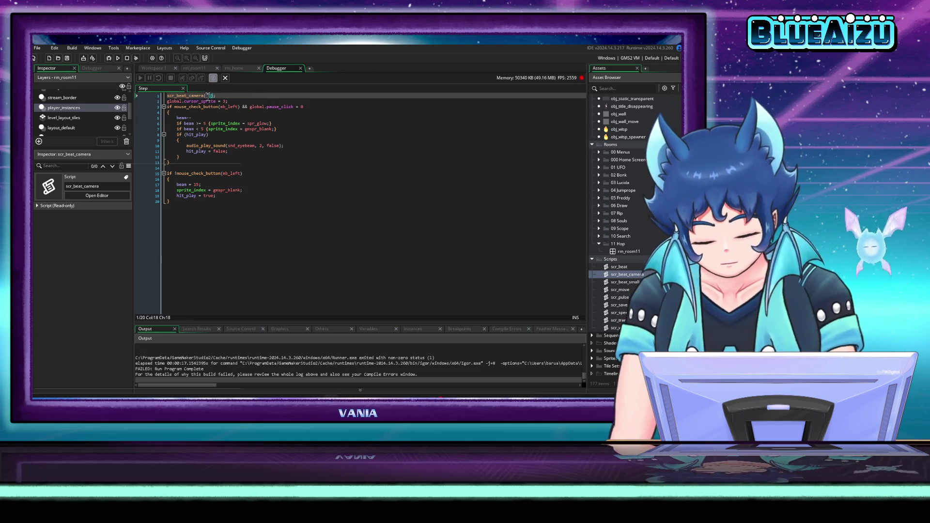
pyautogui.click(309, 118)
pyautogui.hotkey('ctrl', 's')
pyautogui.click(118, 58)
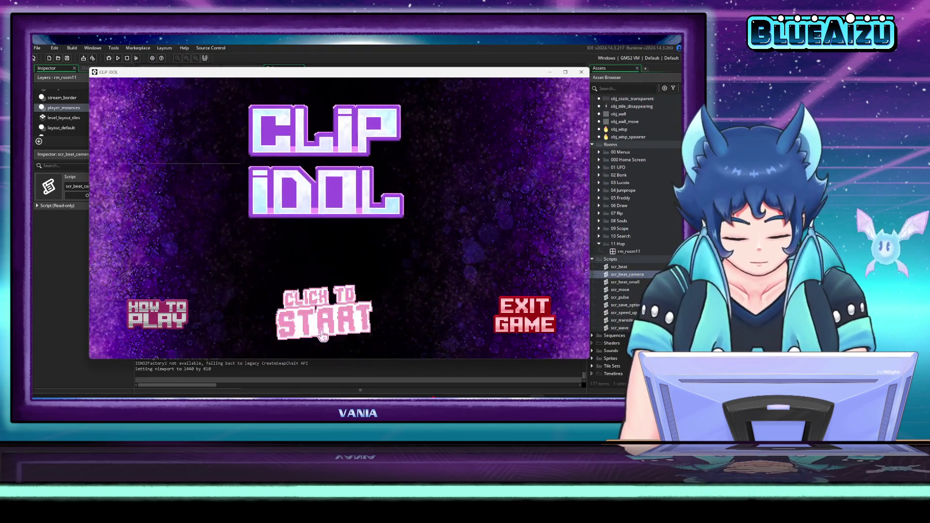
# - Start the SHOOT! minigame, fire the laser at the UFOs, then press Esc to end
pyautogui.click(334, 331)
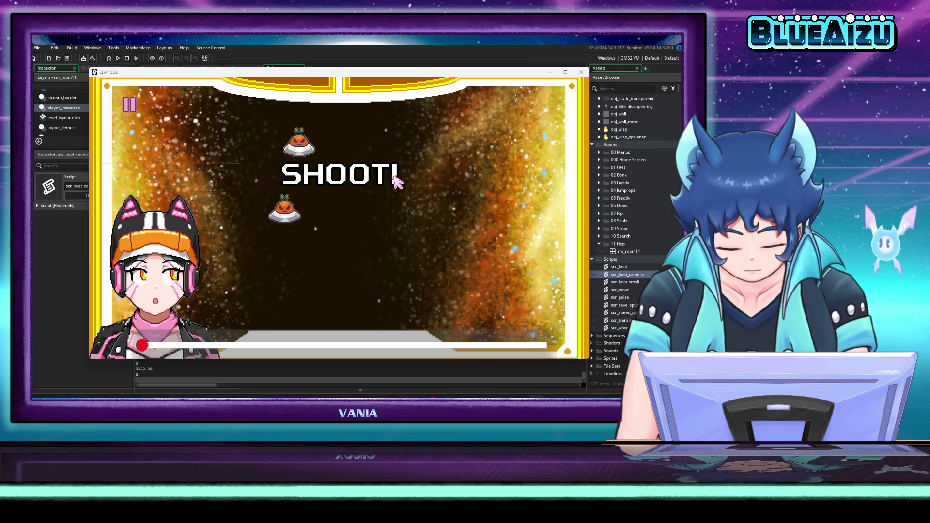
pyautogui.click(455, 266)
pyautogui.click(276, 187)
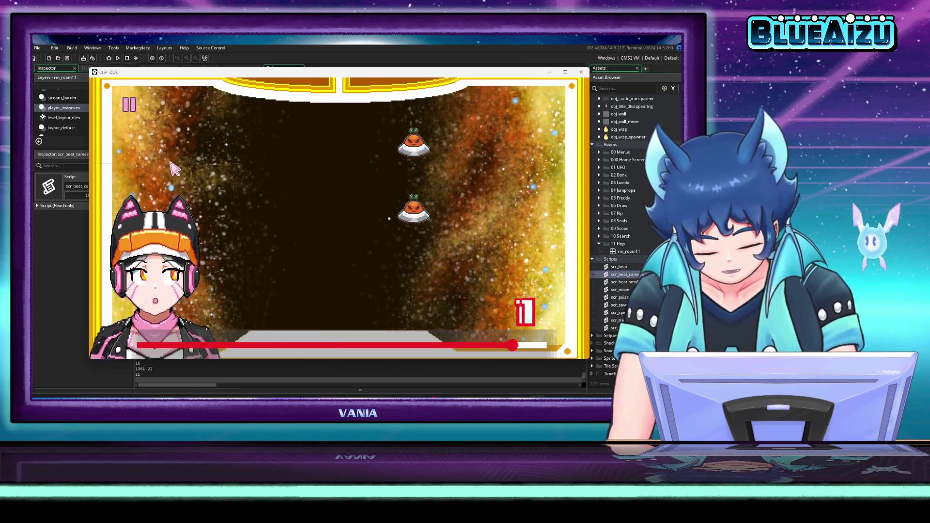
pyautogui.press('Escape')
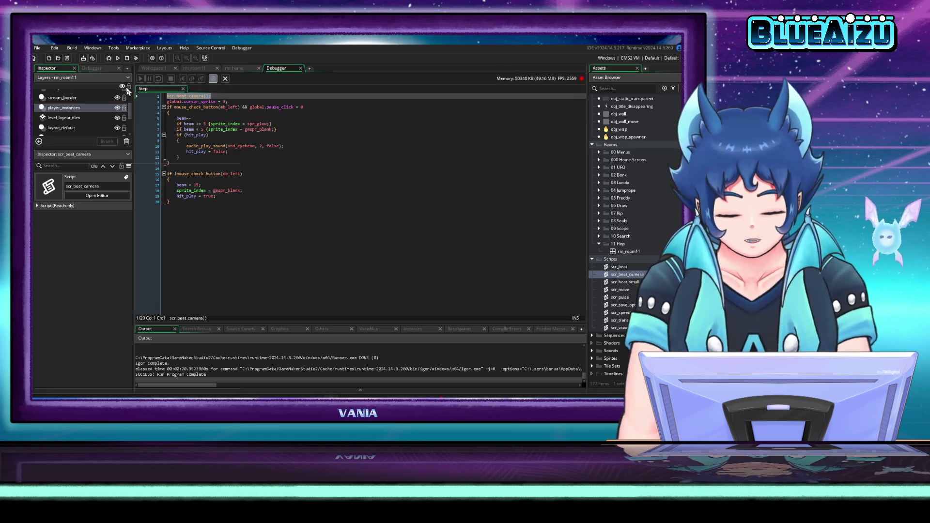
# - Browse past bg_results_bg in the Objects folder and open obj_laser_beams, which uses spr_laser_beams
pyautogui.scroll(15, 645, 160)
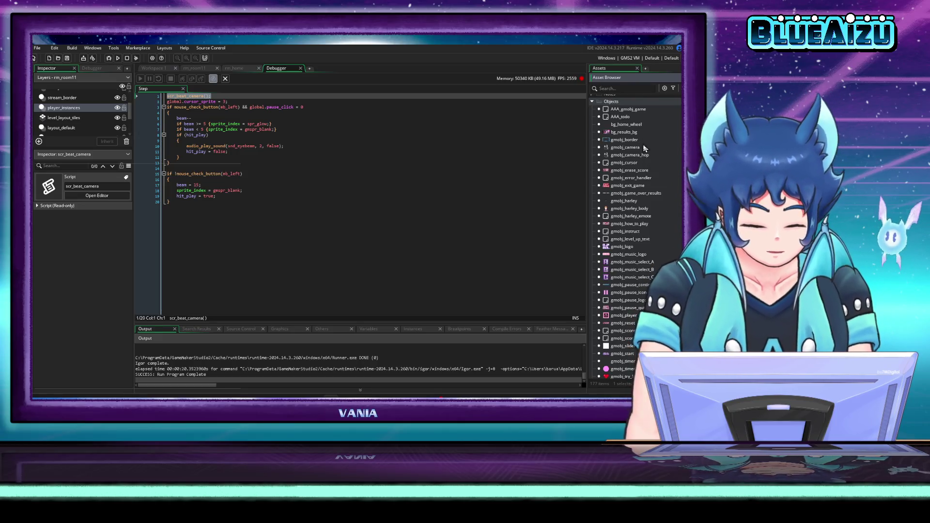
pyautogui.click(629, 133)
pyautogui.scroll(3, 640, 142)
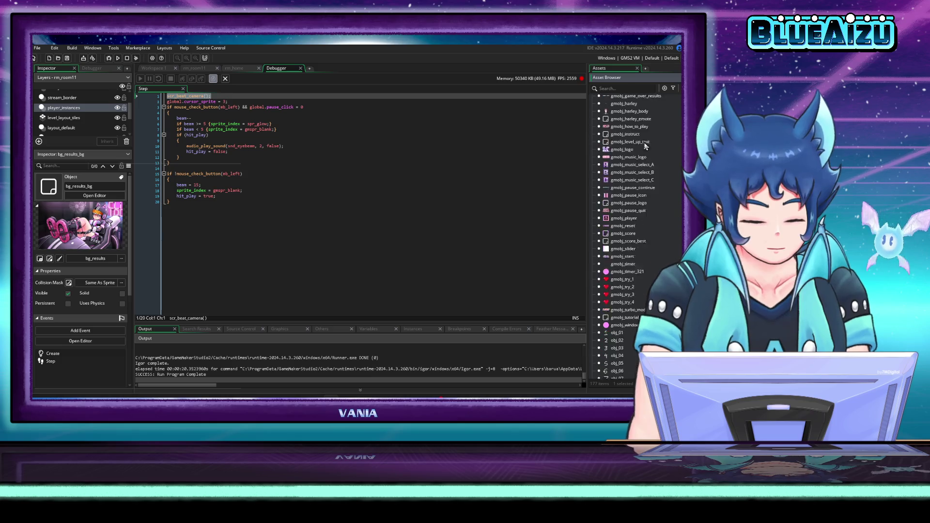
pyautogui.scroll(2, 635, 194)
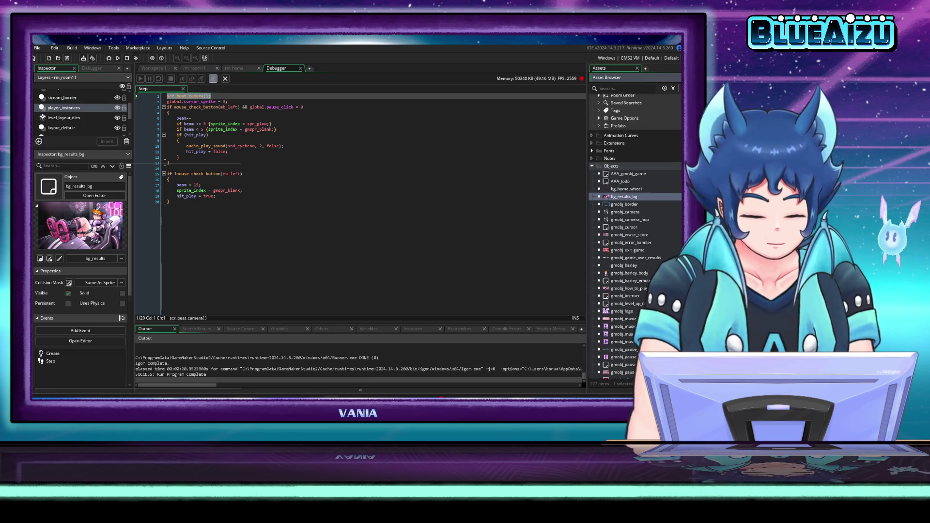
pyautogui.scroll(-20, 635, 233)
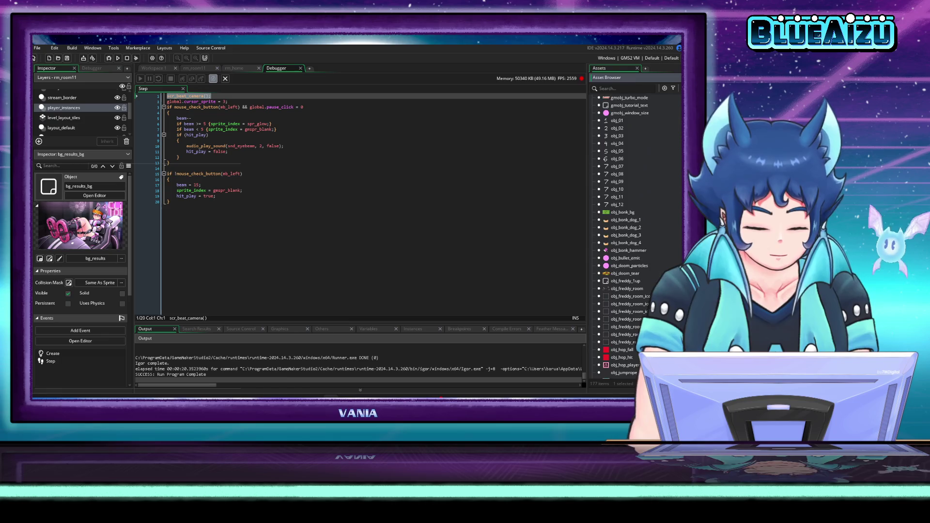
pyautogui.scroll(-15, 635, 233)
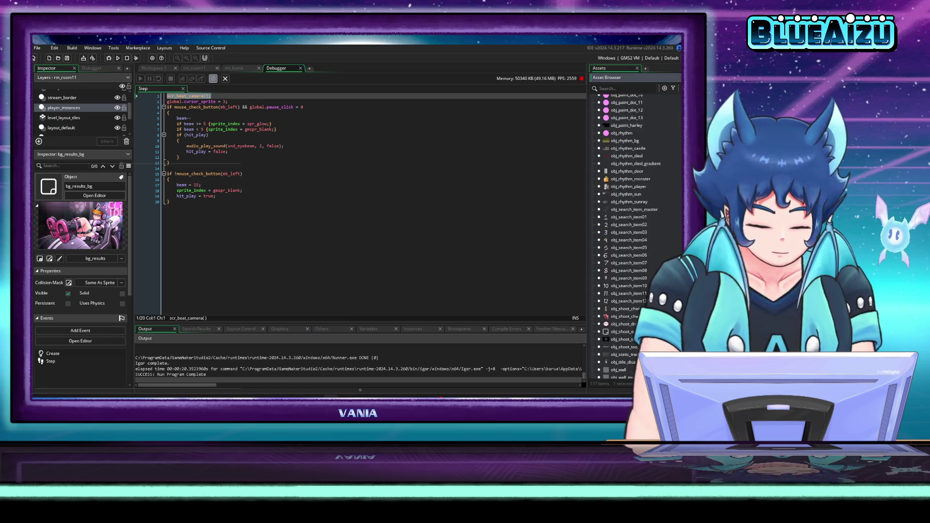
pyautogui.scroll(7, 635, 223)
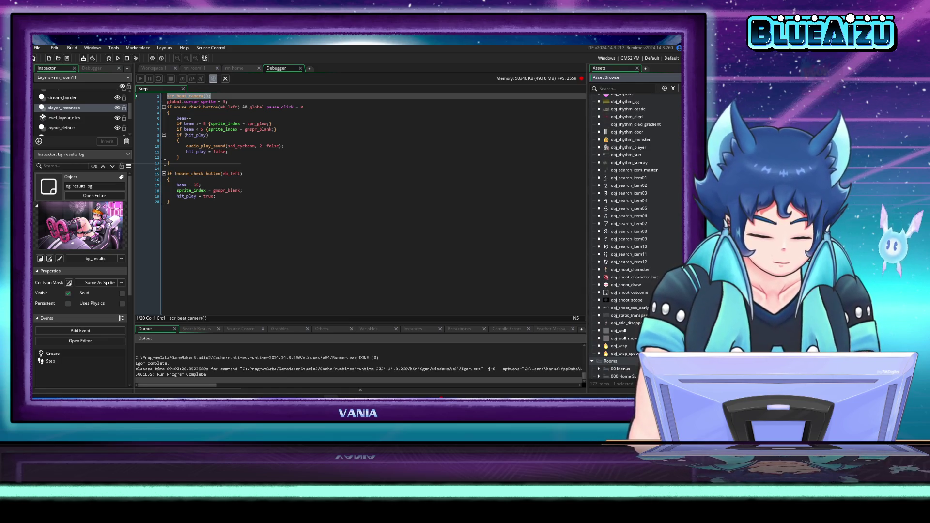
pyautogui.scroll(20, 635, 232)
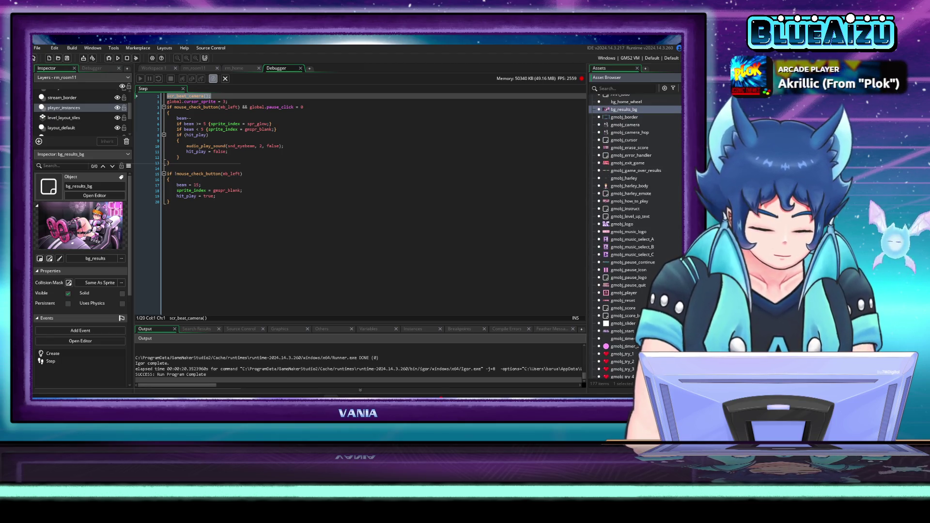
pyautogui.scroll(-15, 634, 233)
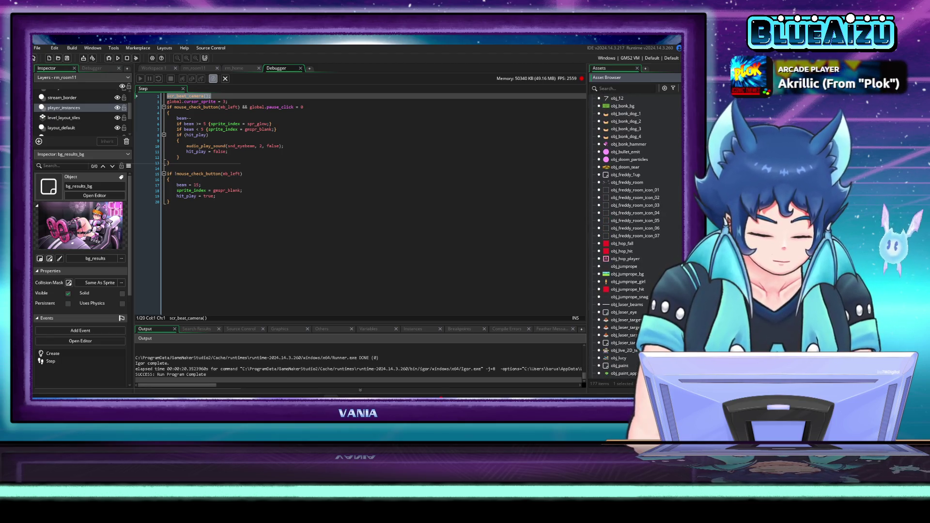
pyautogui.doubleClick(627, 305)
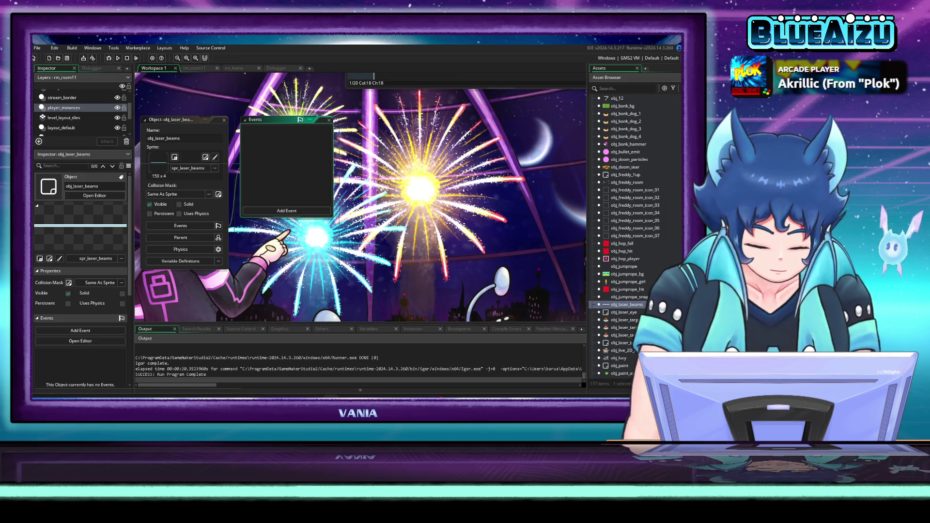
# - Review obj_laser_eye's Global Left Pressed and Step code, reopen obj_laser_beams, and run the game
pyautogui.doubleClick(623, 312)
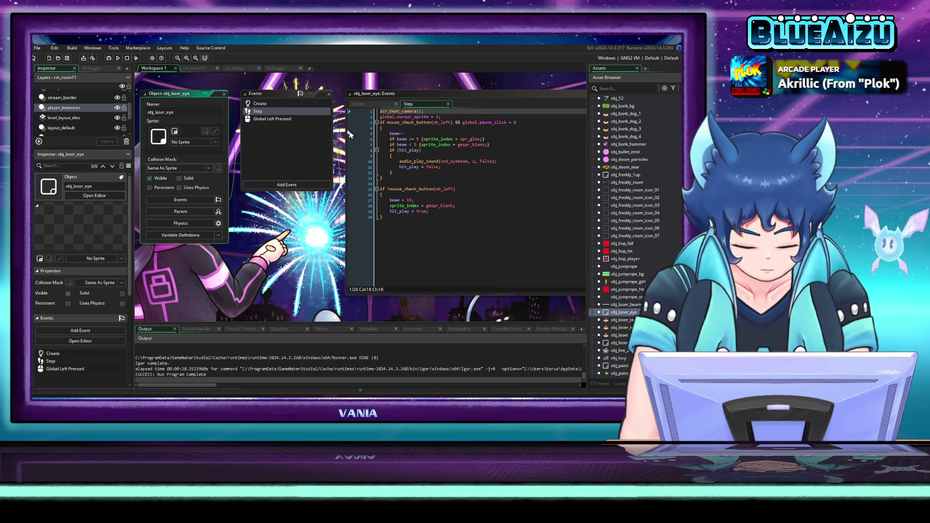
pyautogui.moveTo(319, 217); pyautogui.dragTo(258, 223)
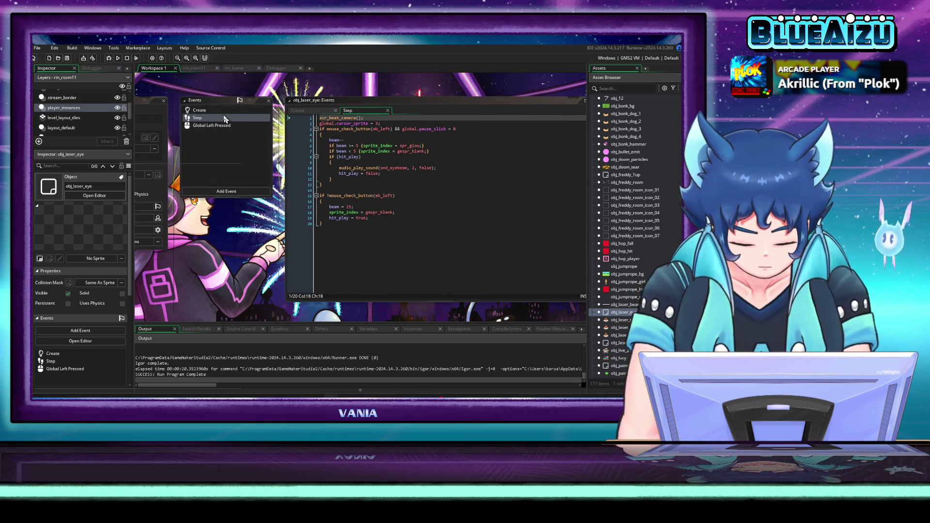
pyautogui.click(207, 126)
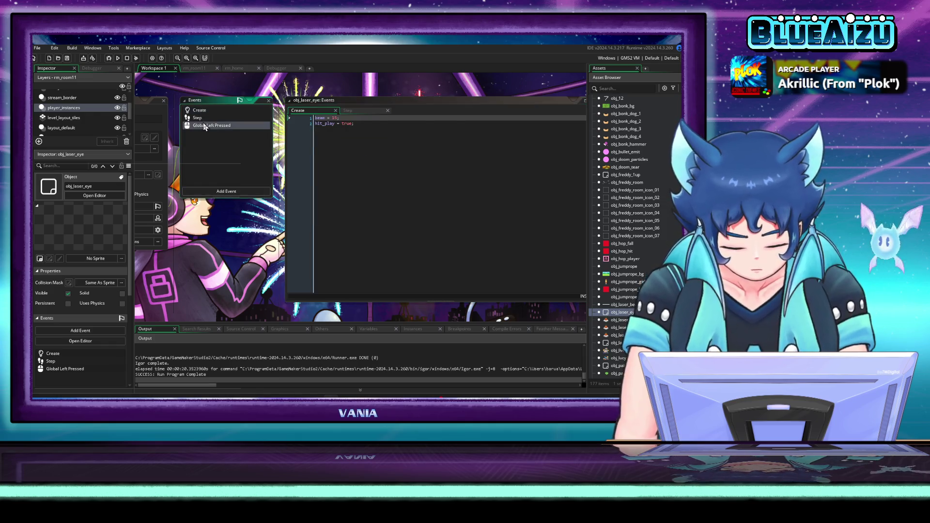
pyautogui.click(208, 118)
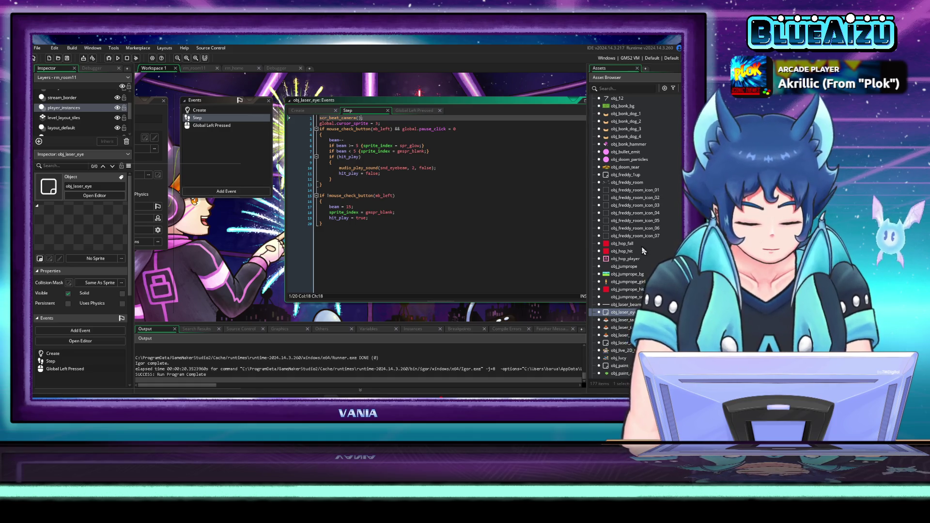
pyautogui.doubleClick(638, 306)
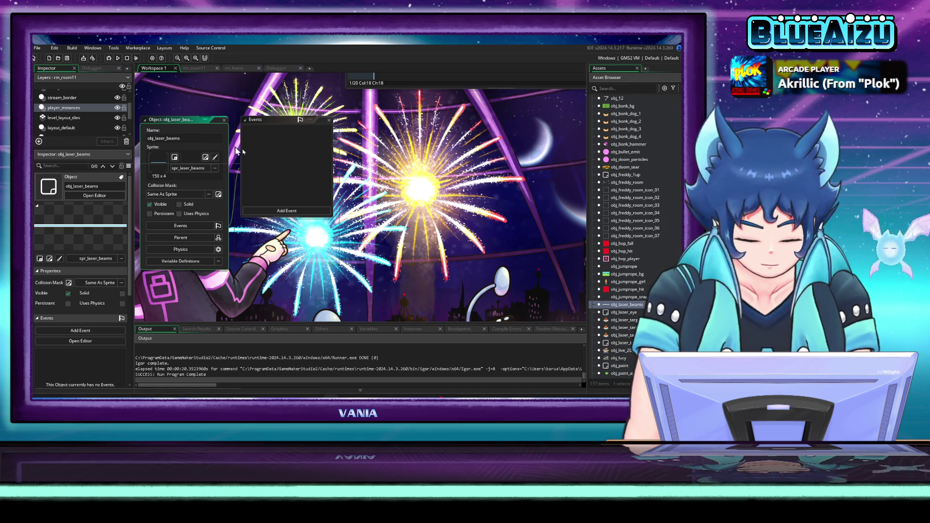
pyautogui.click(118, 58)
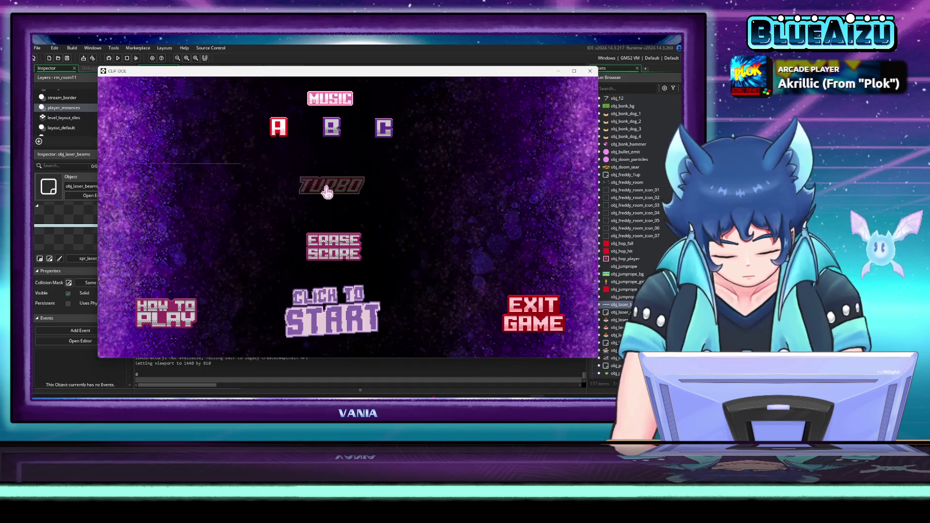
# - Start Clip Idol from its menu, play the laser minigame, then close the game window
pyautogui.click(352, 335)
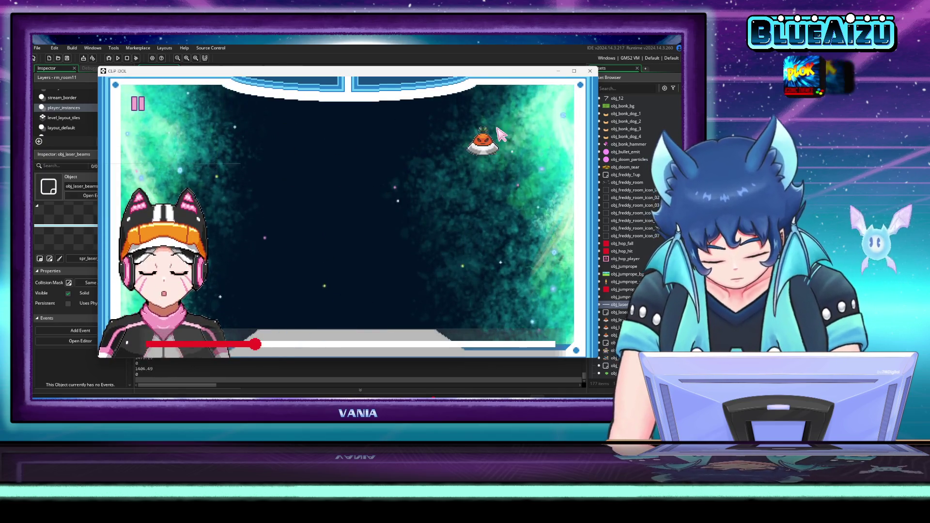
pyautogui.click(589, 71)
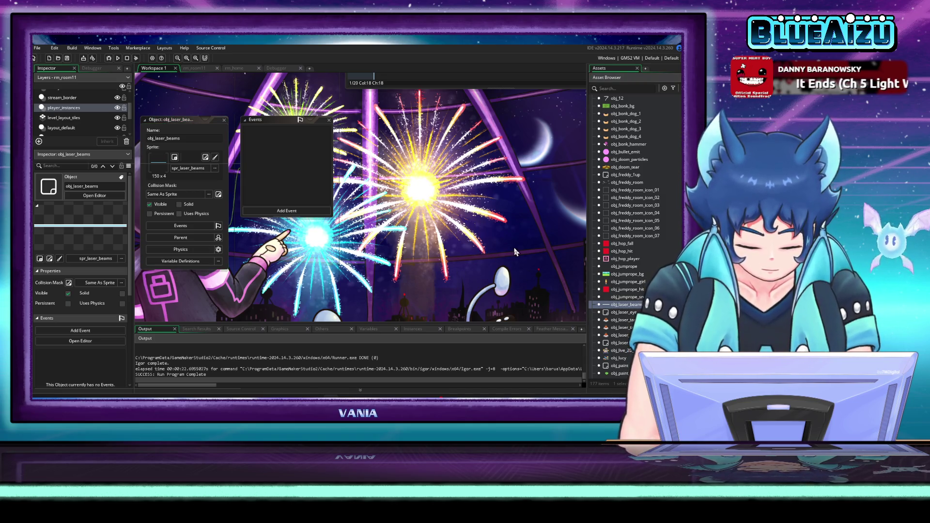
# - Step through obj_laser_eye's Create, Step and Global Left Pressed (speed = 50) code, then rebuild and run
pyautogui.moveTo(509, 249); pyautogui.dragTo(578, 251)
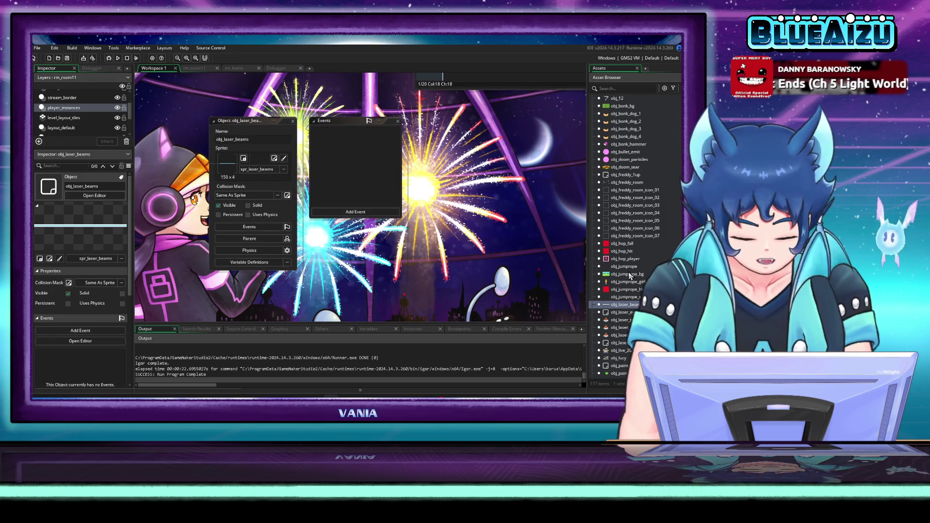
pyautogui.doubleClick(624, 312)
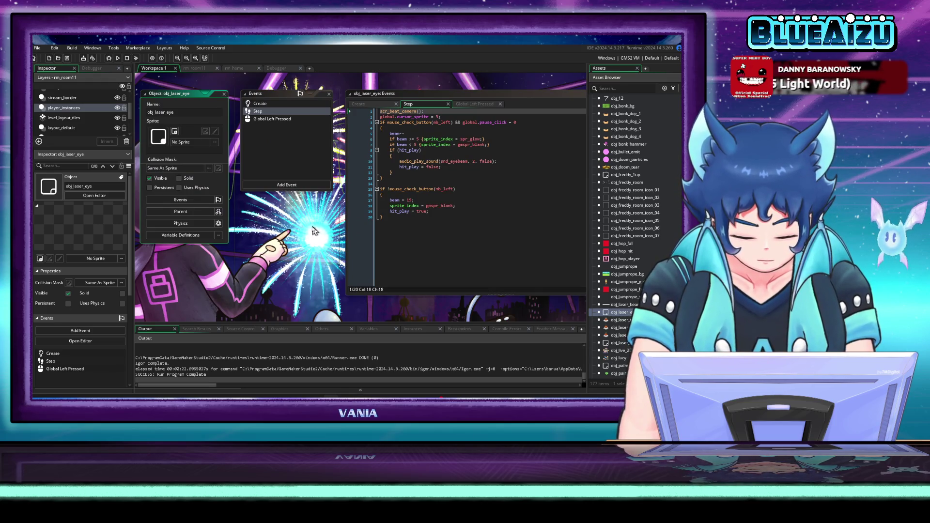
pyautogui.moveTo(311, 231); pyautogui.dragTo(255, 238)
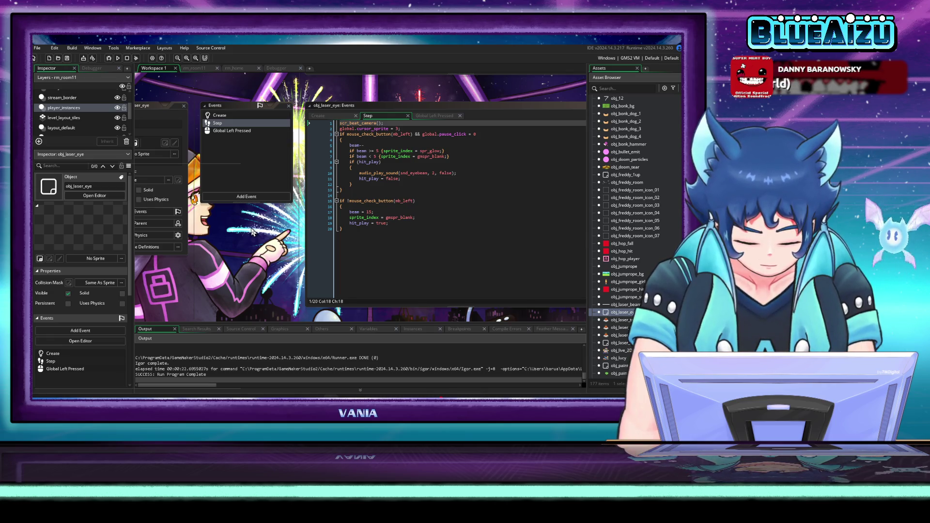
pyautogui.click(234, 115)
pyautogui.click(235, 125)
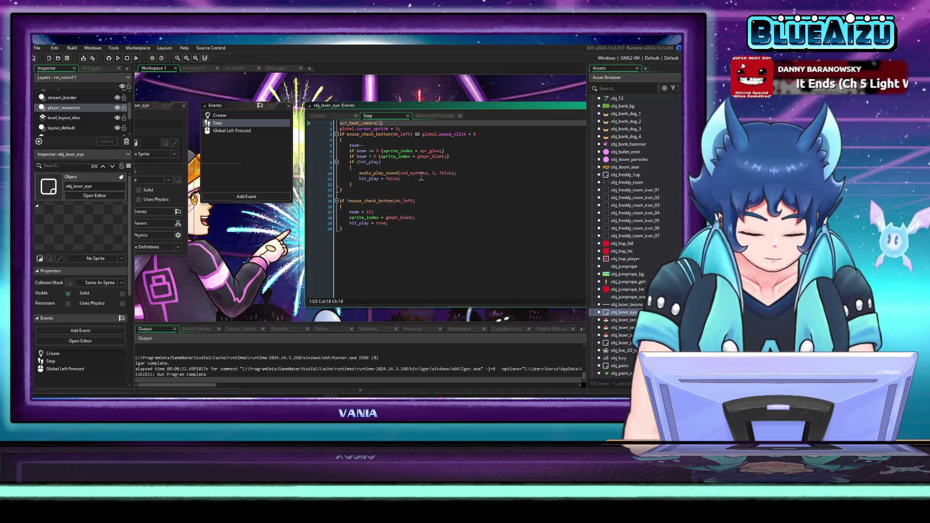
pyautogui.click(262, 129)
pyautogui.click(452, 158)
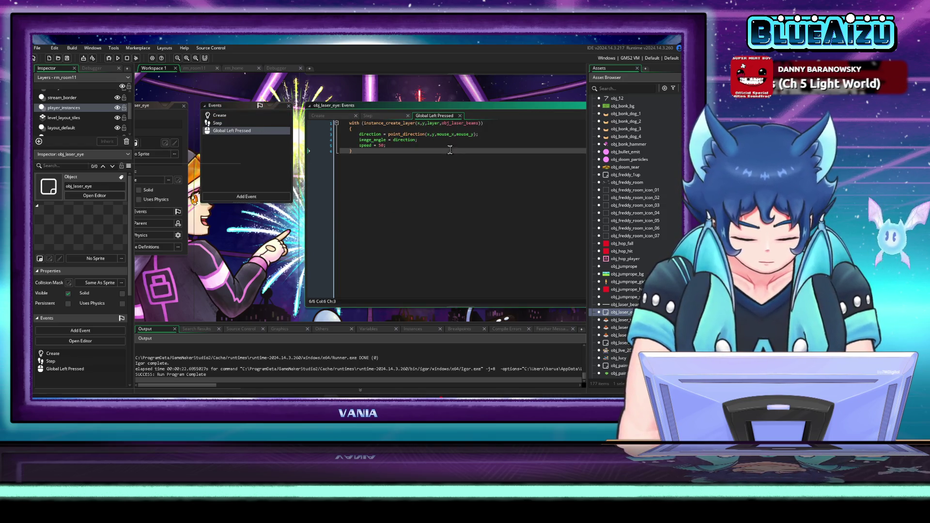
pyautogui.click(450, 145)
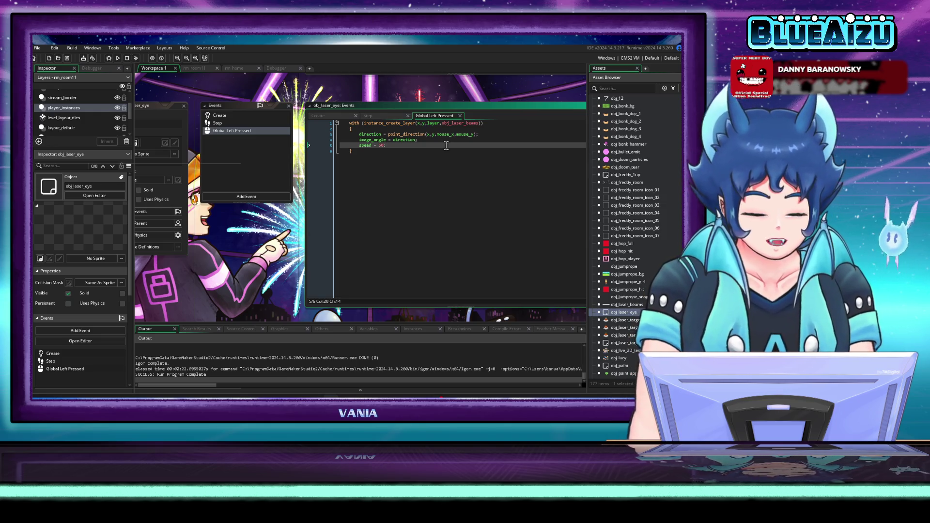
pyautogui.click(118, 58)
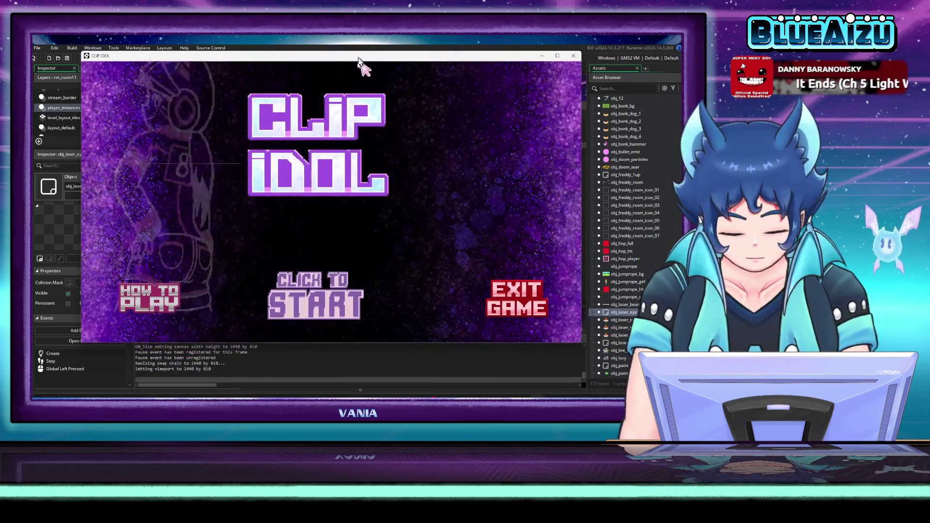
# - Start a laser round from the Clip Idol title screen, losing one heart, then close the game
pyautogui.click(399, 228)
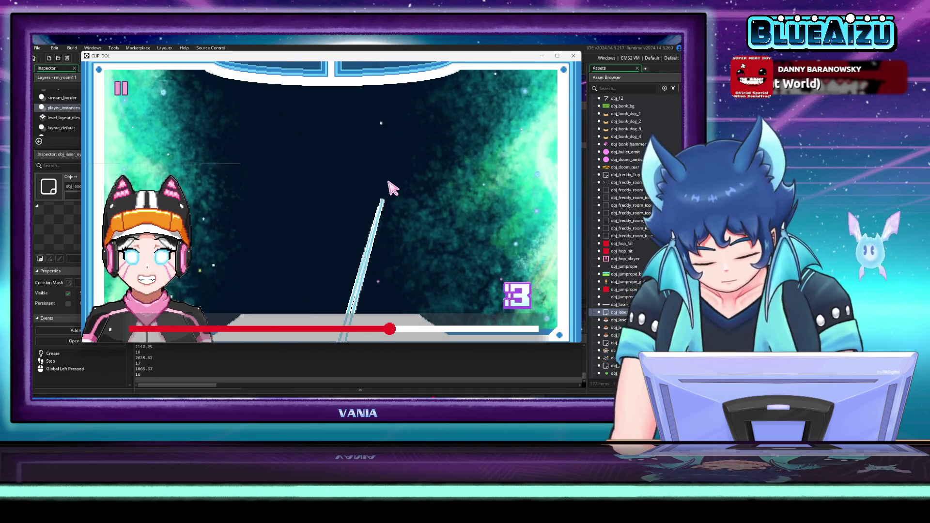
pyautogui.click(573, 56)
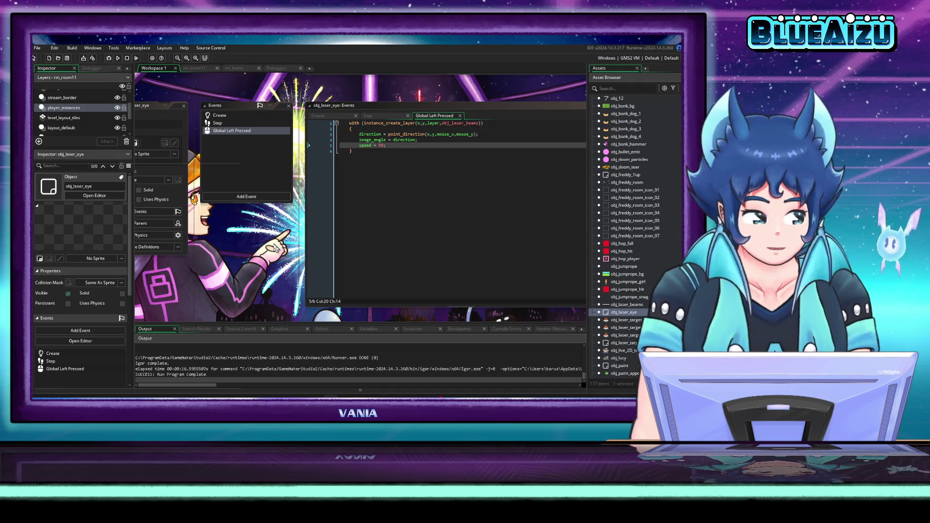
# - Change line 1 of obj_laser_eye's Step event from scr_beat_camera() to scr_beat(), then run the game
pyautogui.moveTo(258, 242); pyautogui.dragTo(289, 245)
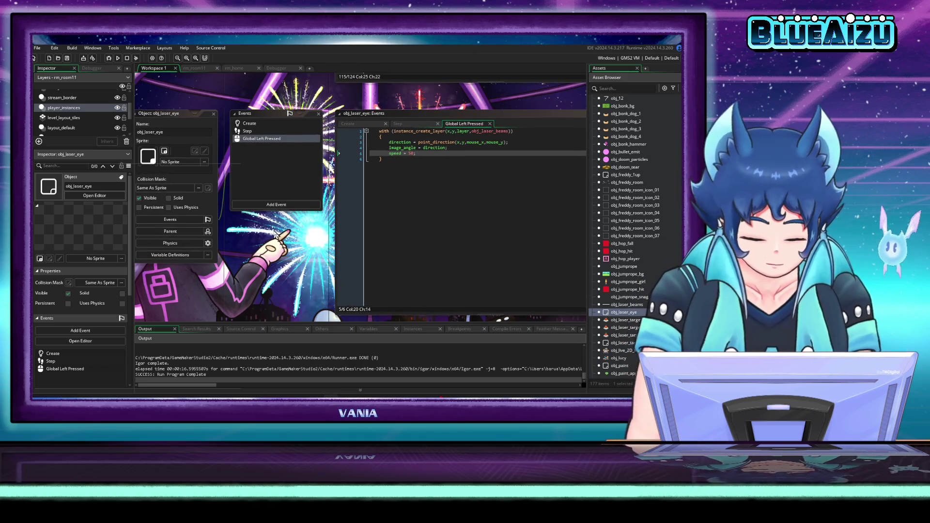
pyautogui.click(284, 131)
pyautogui.write('scr_beat_')
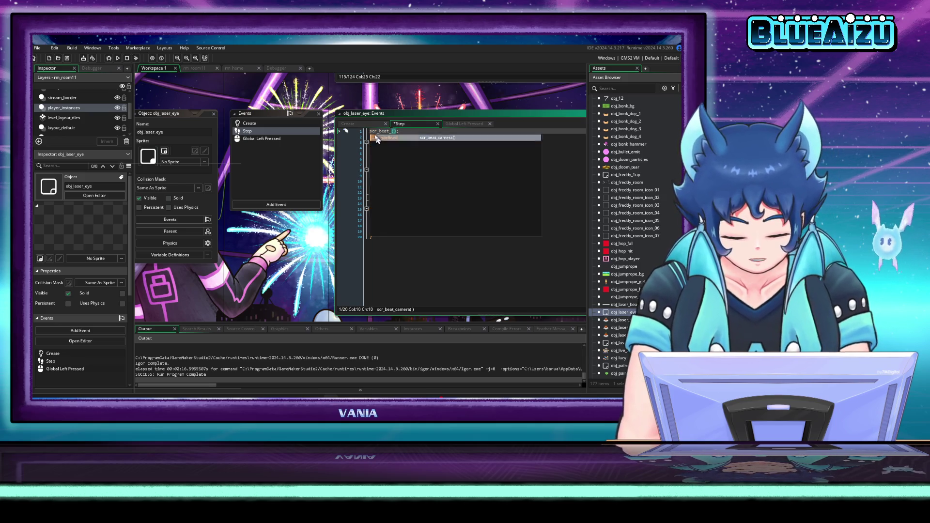
pyautogui.press('BackSpace')
pyautogui.press('BackSpace')
pyautogui.click(380, 131)
pyautogui.click(441, 187)
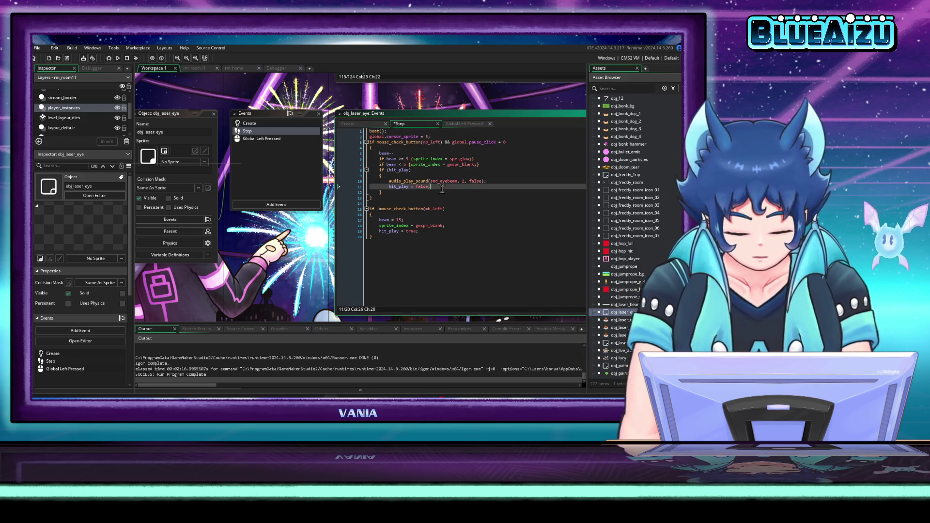
pyautogui.click(118, 58)
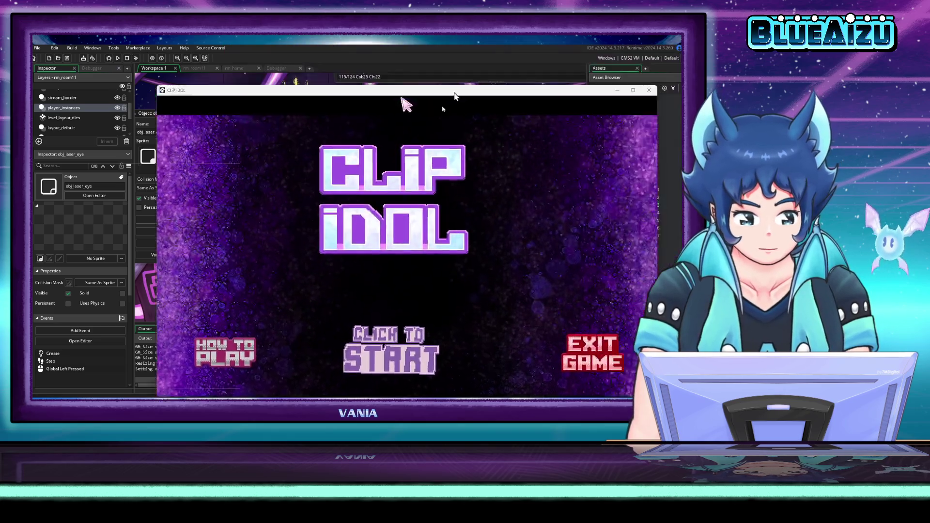
# - Start the game, shoot the UFO in the SHOOT! round keeping all four hearts, then close it
pyautogui.click(354, 329)
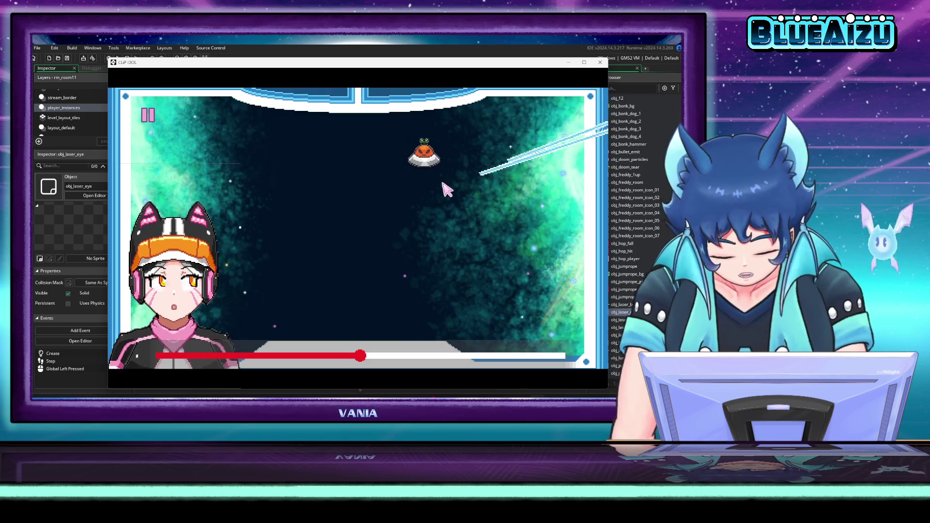
pyautogui.click(457, 174)
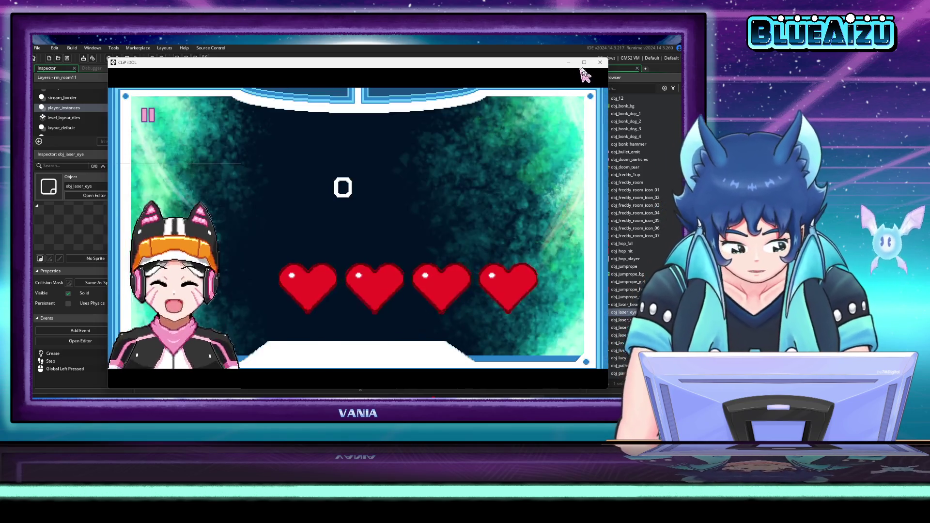
pyautogui.click(600, 62)
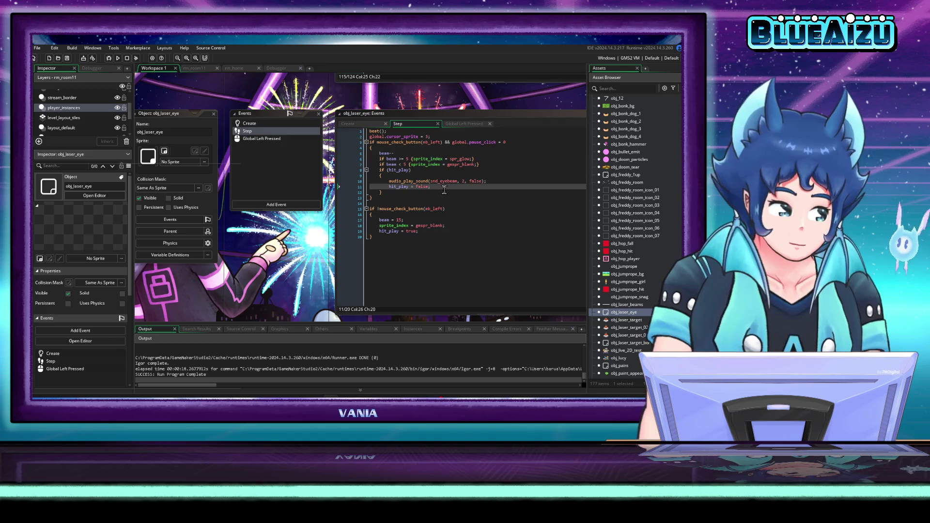
# - Open the scr_beat script, then the scr_beat_camera script from the Asset Browser
pyautogui.click(487, 215)
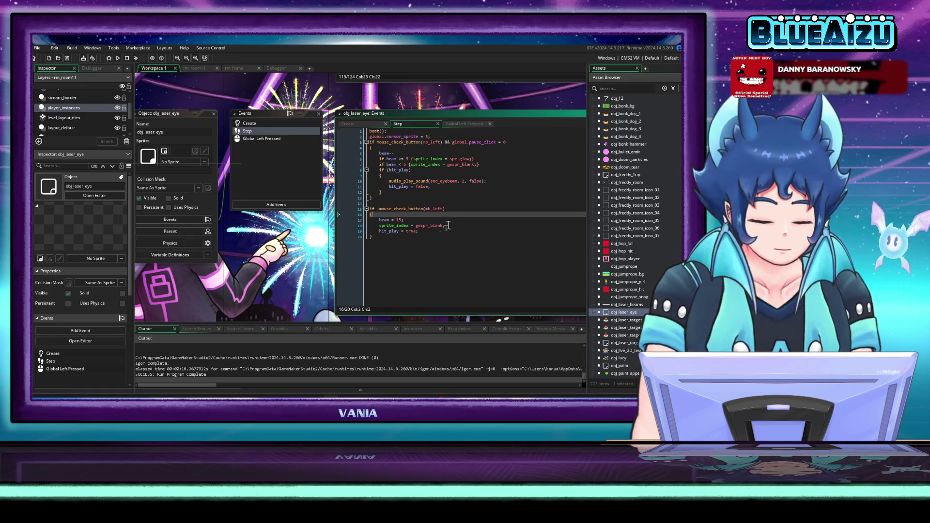
pyautogui.scroll(-15, 629, 233)
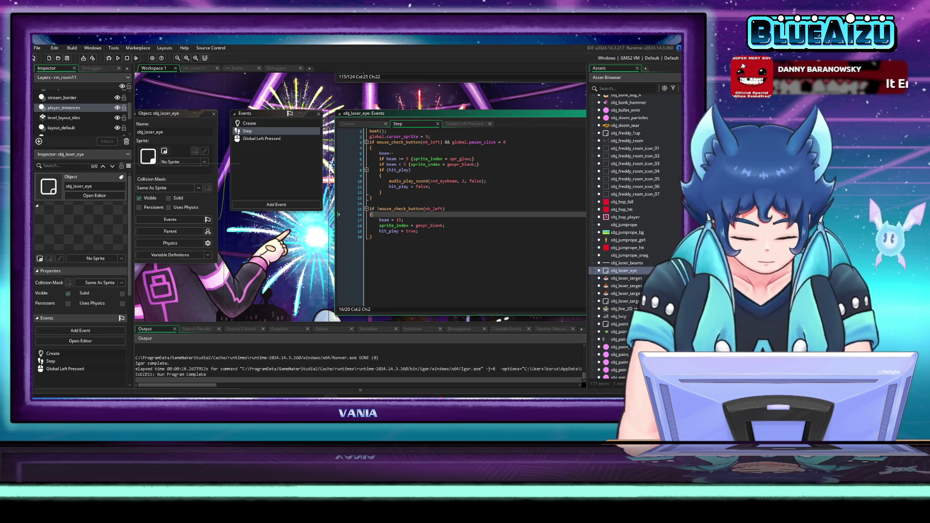
pyautogui.scroll(-3, 630, 269)
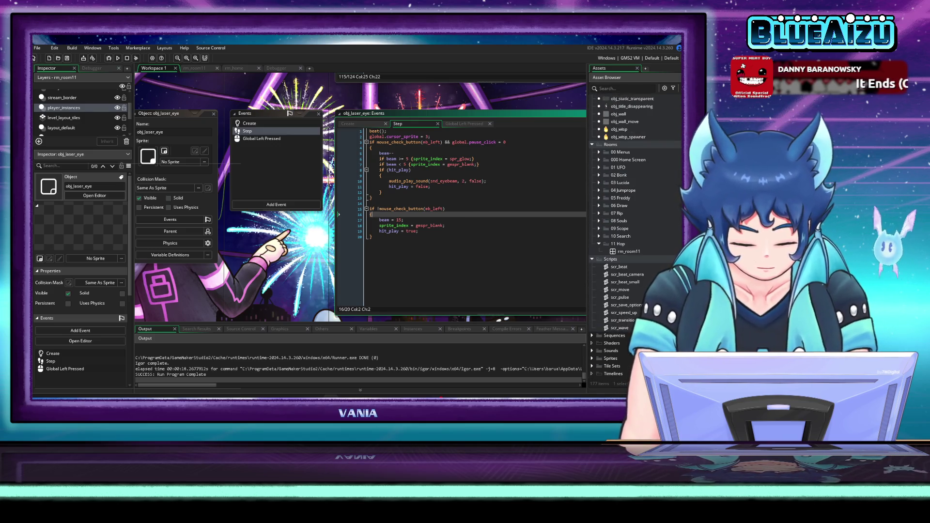
pyautogui.click(627, 267)
pyautogui.doubleClick(628, 266)
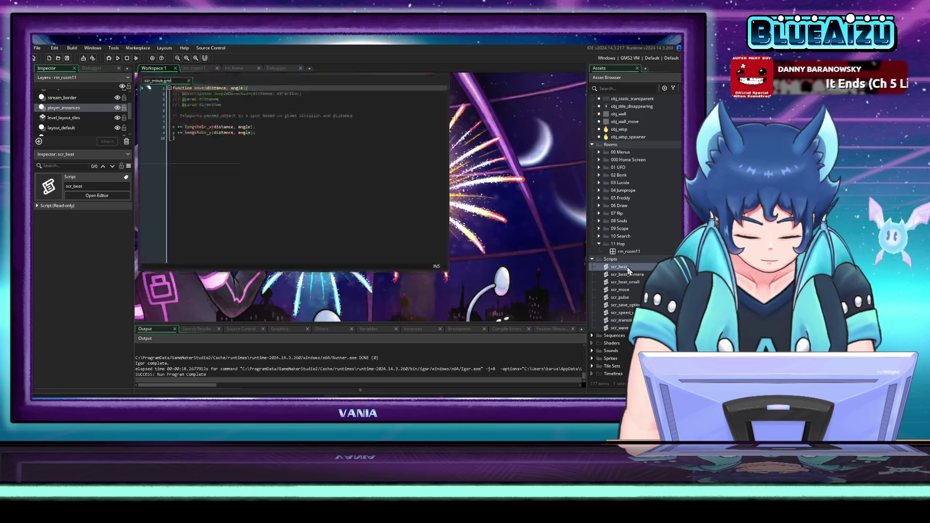
pyautogui.doubleClick(624, 275)
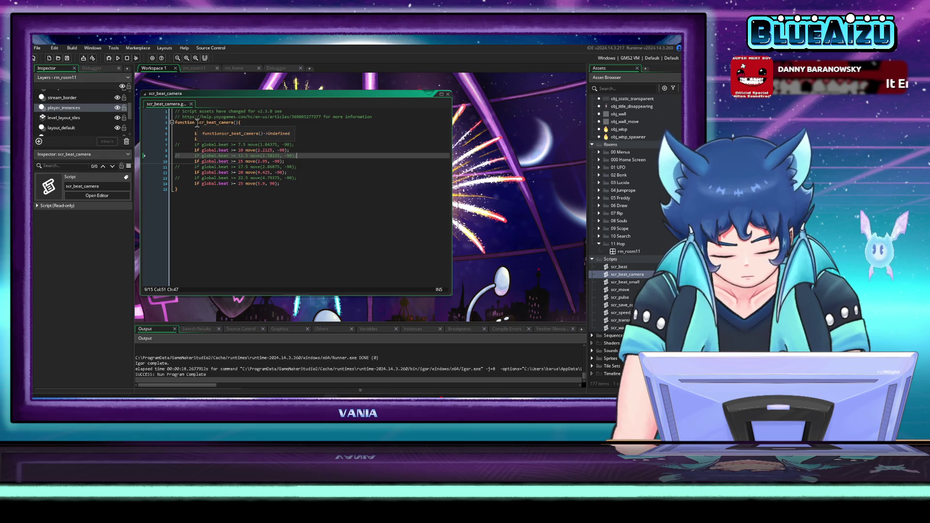
# - Select the scr_beat_camera function name in the script
pyautogui.click(231, 122)
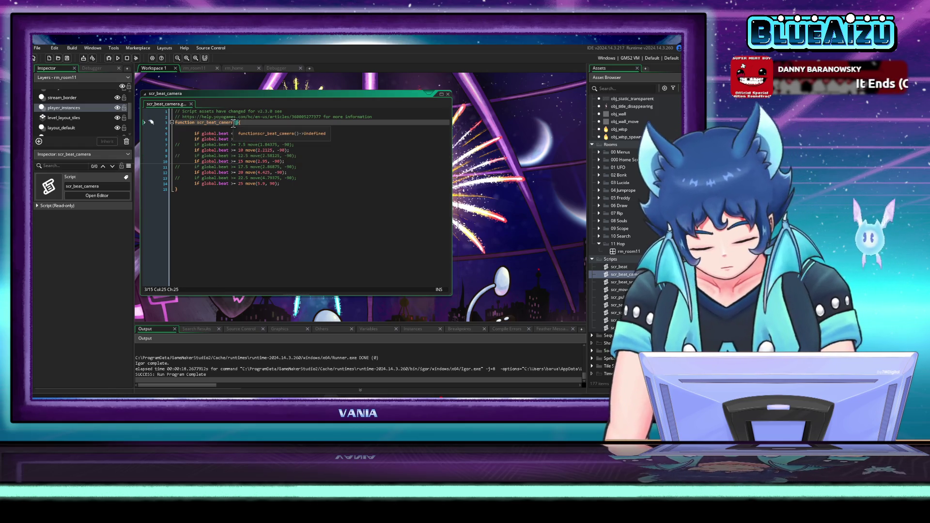
pyautogui.click(224, 123)
pyautogui.hotkey('ctrl', 'Right')
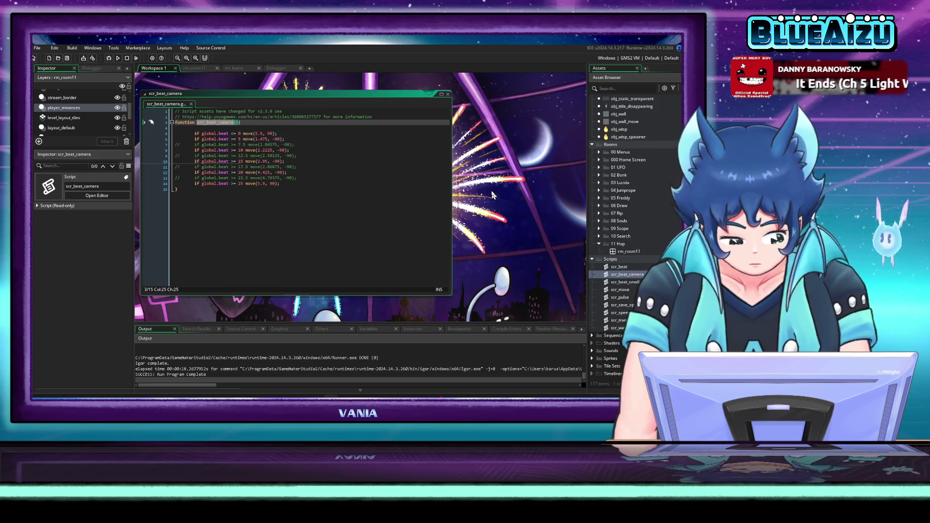
# - Glance at the rm_room11, rm_home and Debugger tabs, then scroll through the script in Workspace 1
pyautogui.click(202, 71)
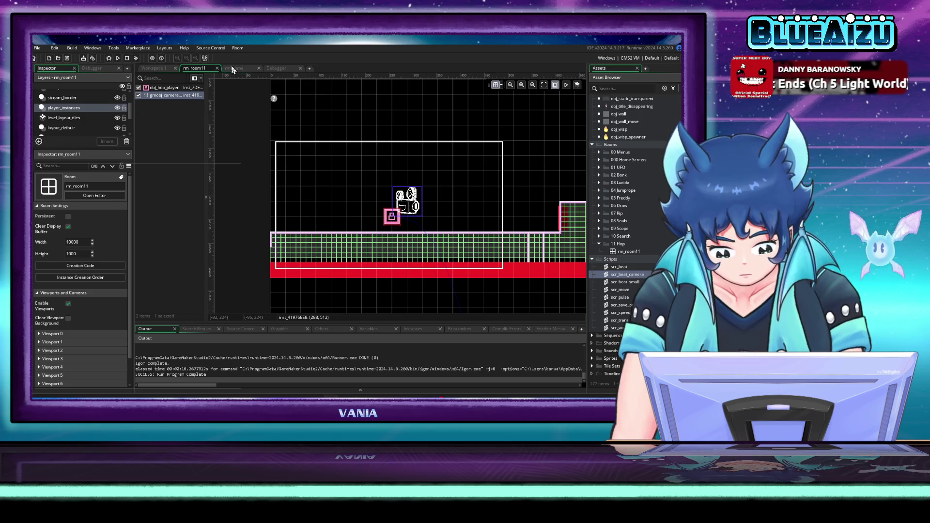
pyautogui.click(233, 67)
pyautogui.click(280, 68)
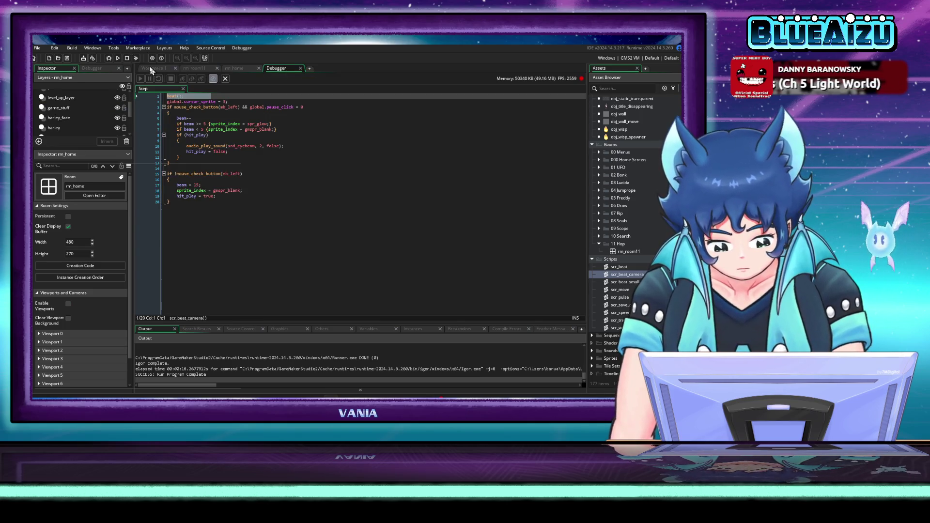
pyautogui.click(151, 67)
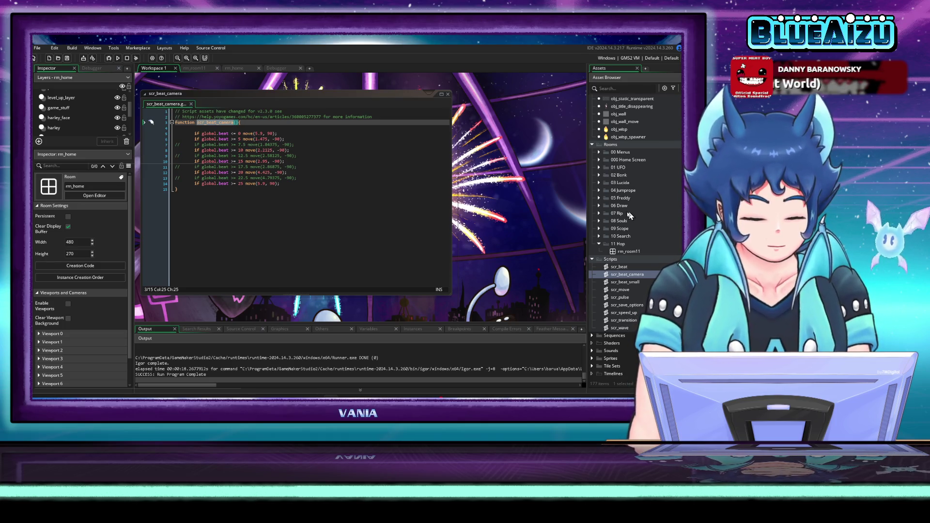
pyautogui.scroll(10, 617, 230)
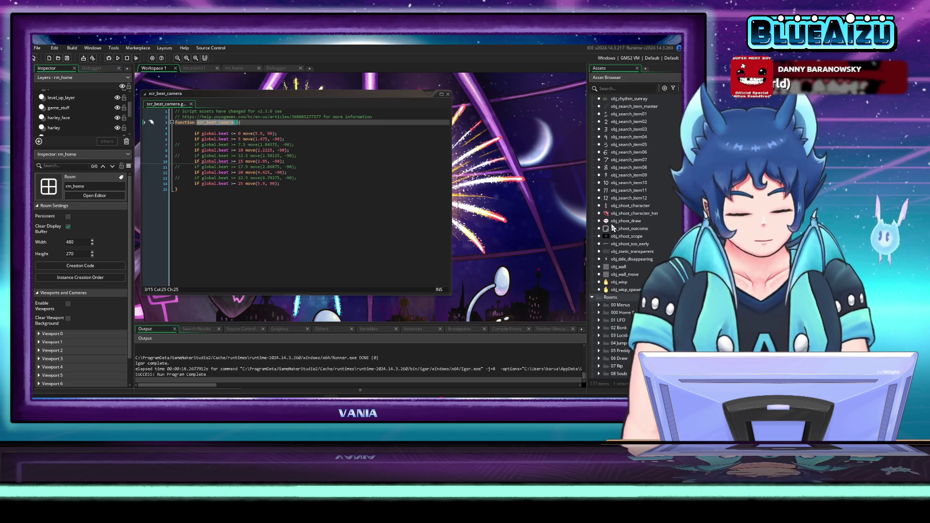
pyautogui.scroll(10, 617, 229)
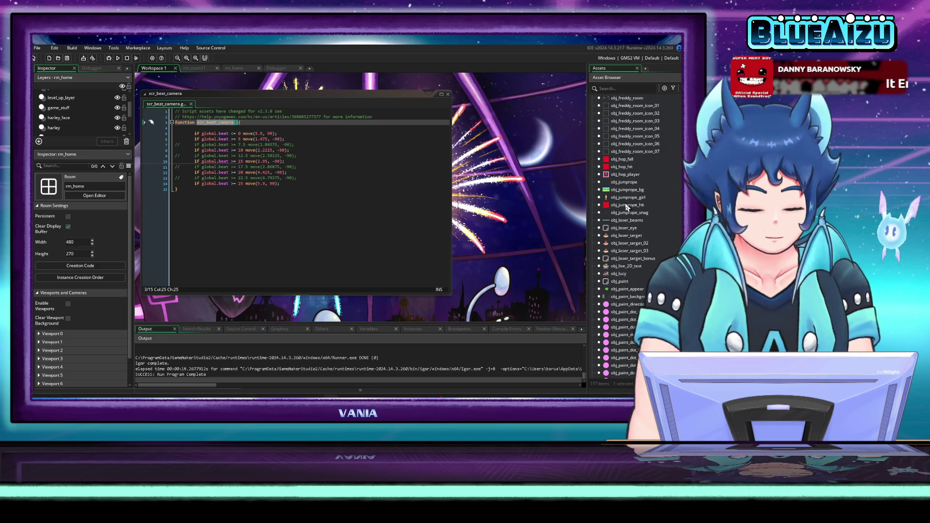
pyautogui.scroll(7, 630, 204)
pyautogui.scroll(10, 631, 201)
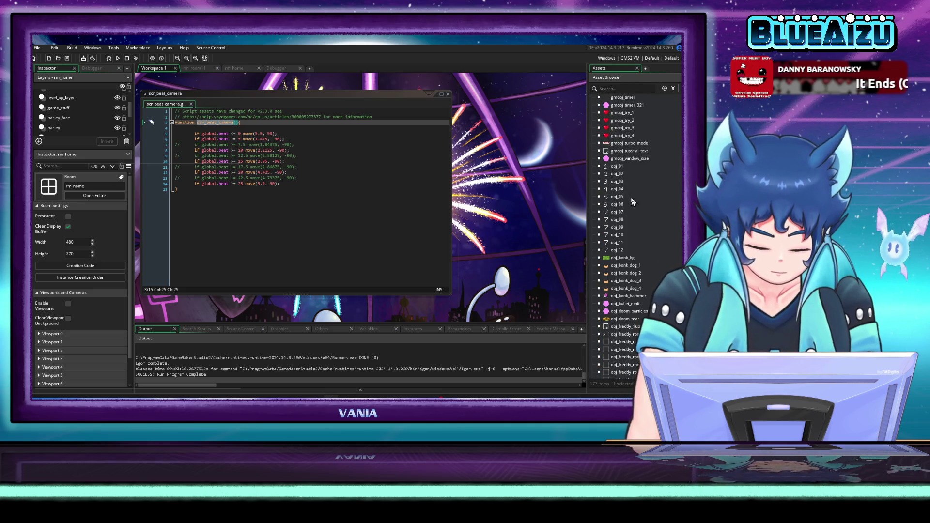
pyautogui.scroll(3, 644, 201)
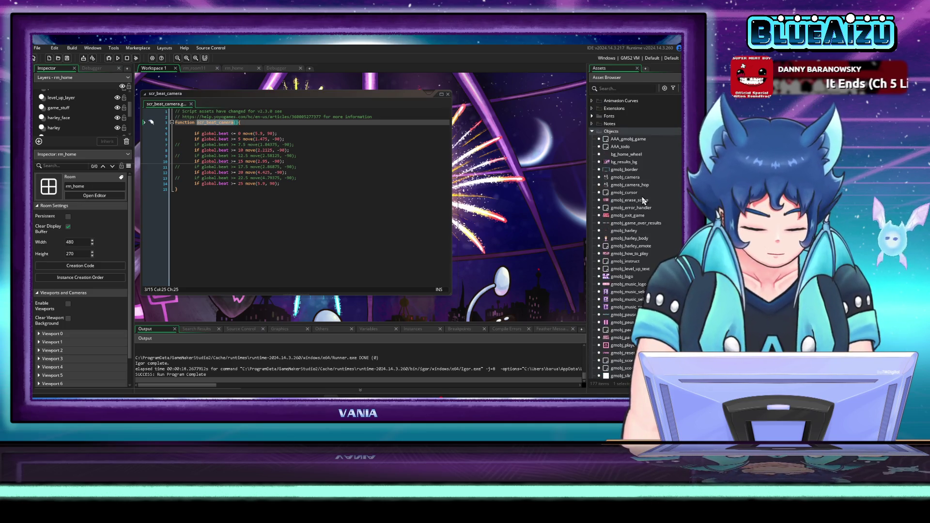
pyautogui.scroll(-8, 641, 197)
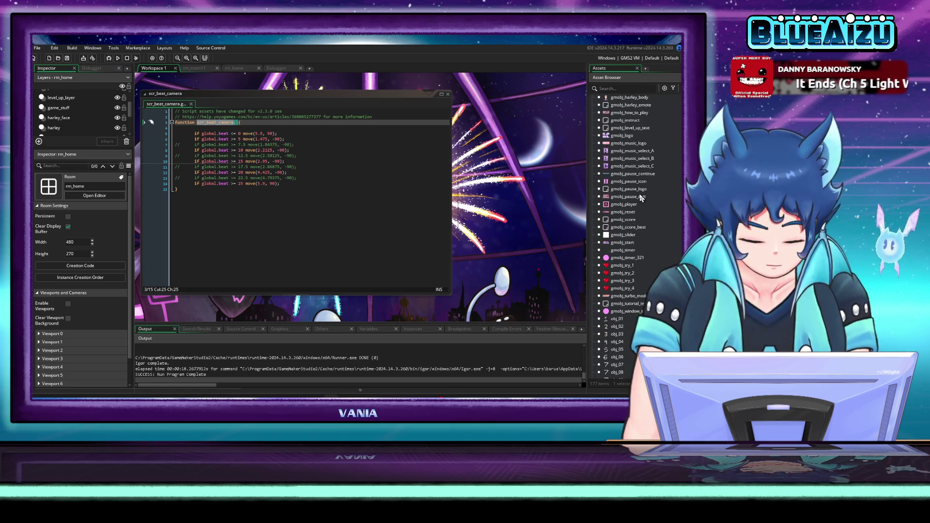
pyautogui.scroll(-15, 640, 198)
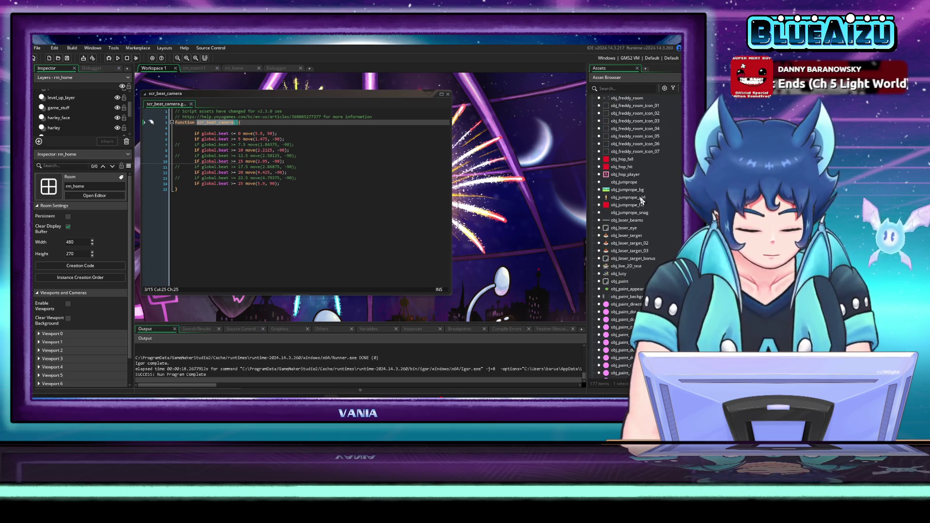
# - Open obj_laser_eye's Step event and change its first-line call to scr_beat_camera()
pyautogui.doubleClick(631, 221)
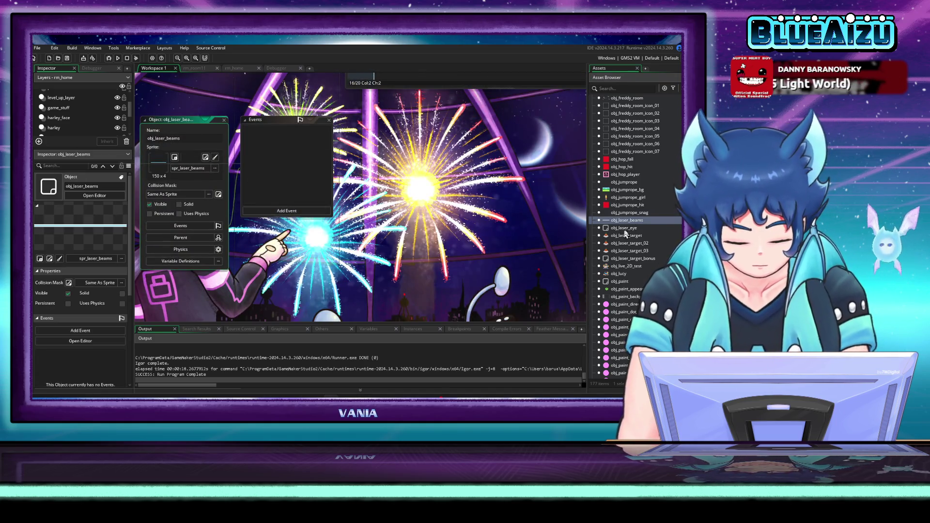
pyautogui.doubleClick(625, 228)
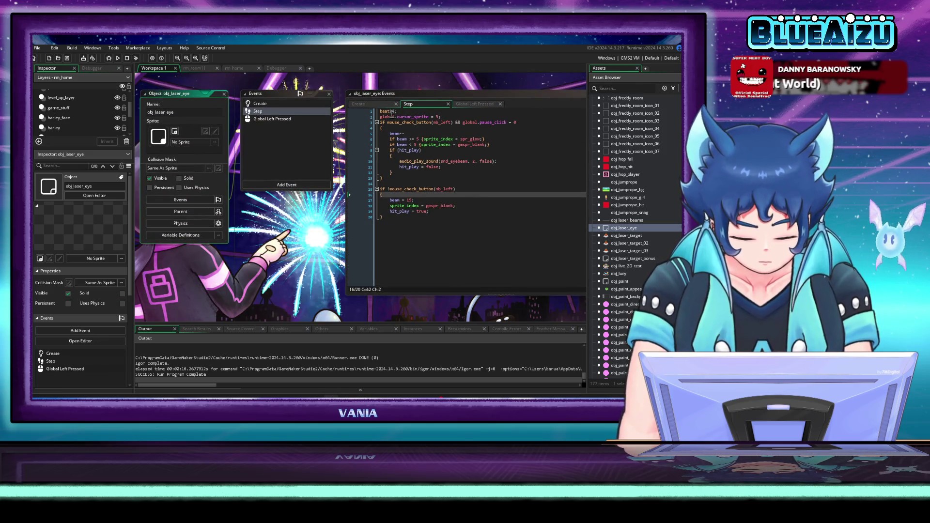
pyautogui.doubleClick(388, 111)
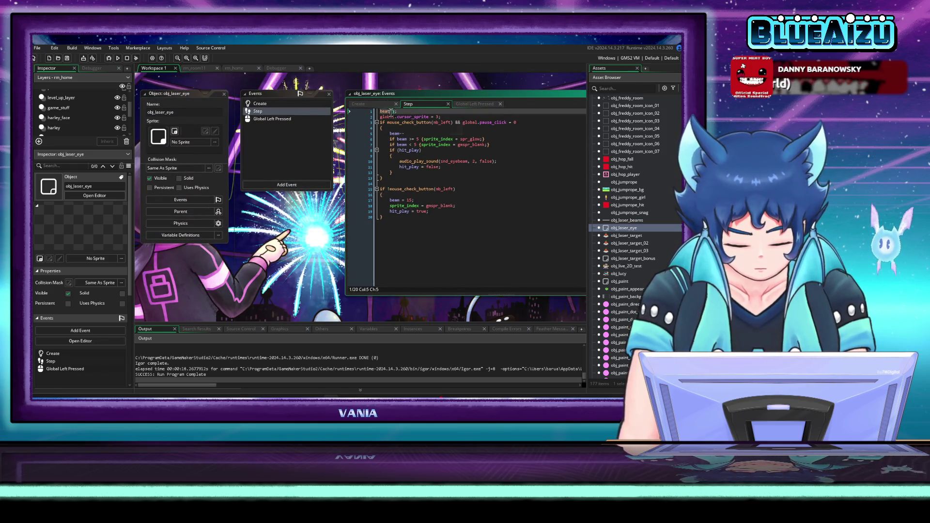
pyautogui.write('scr_beat_camera')
pyautogui.press('Down')
pyautogui.press('Down')
pyautogui.press('Down')
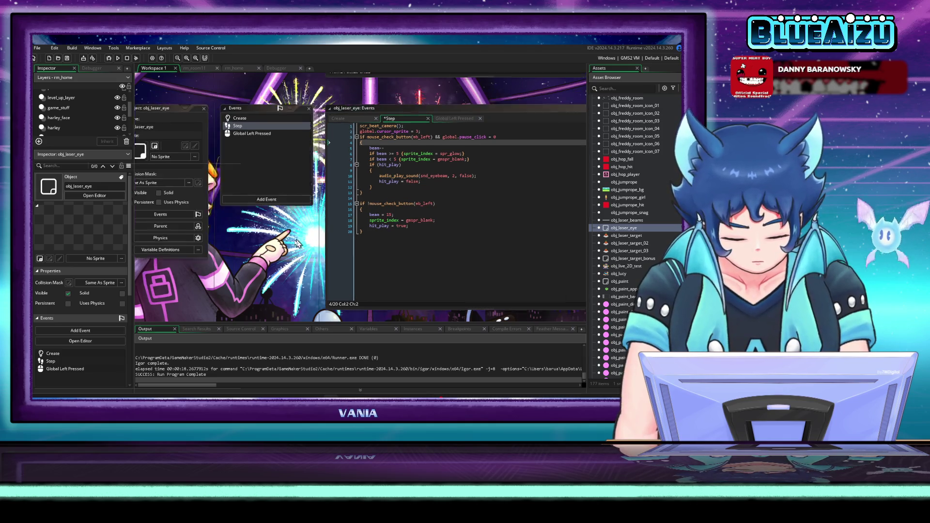
# - Review the Create and Global Left Pressed code, then inspect Step lines 10–18 and tidy the windows
pyautogui.click(427, 196)
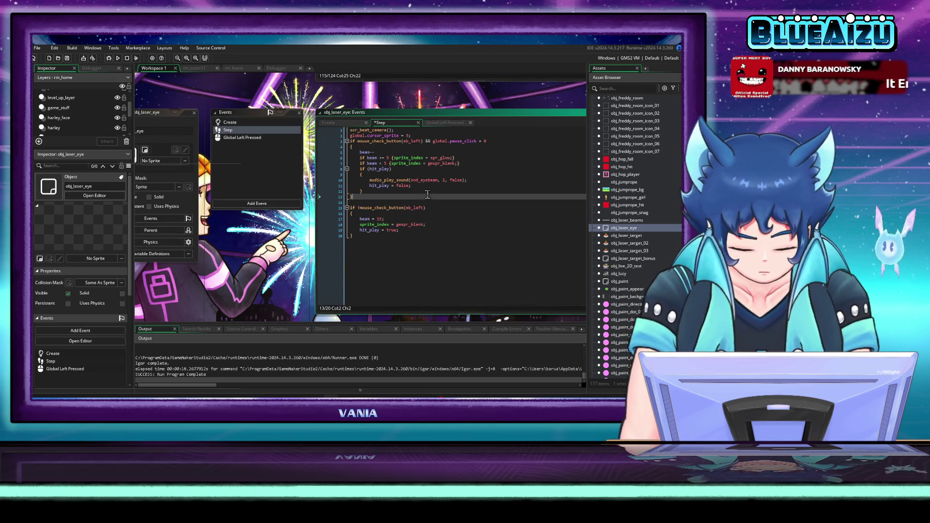
pyautogui.click(231, 123)
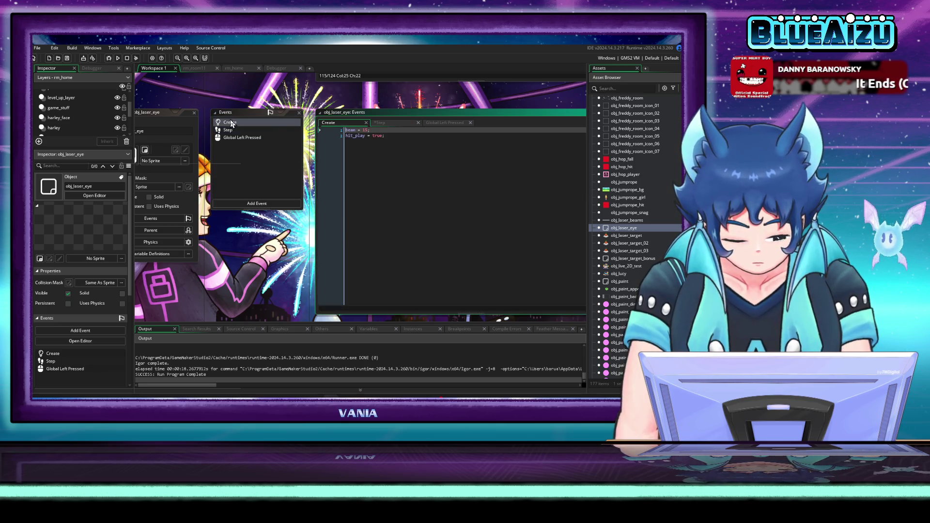
pyautogui.click(244, 139)
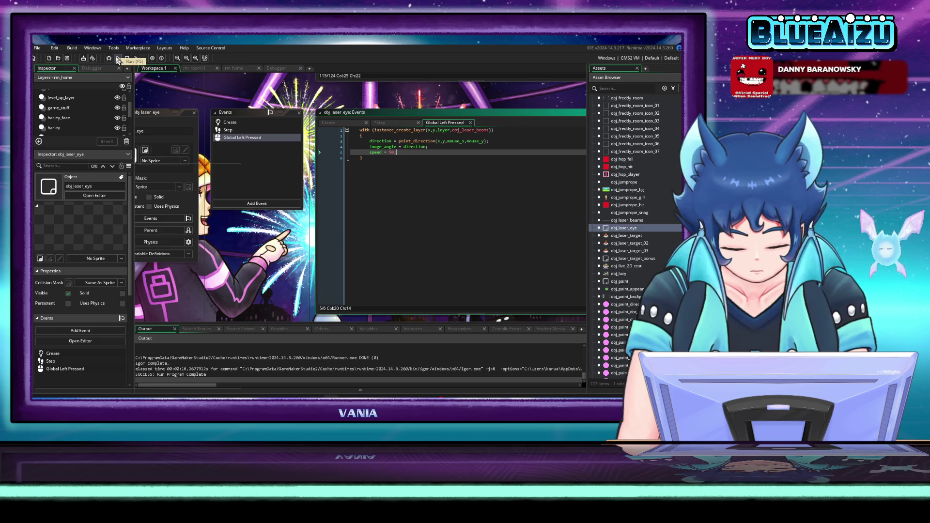
pyautogui.click(235, 131)
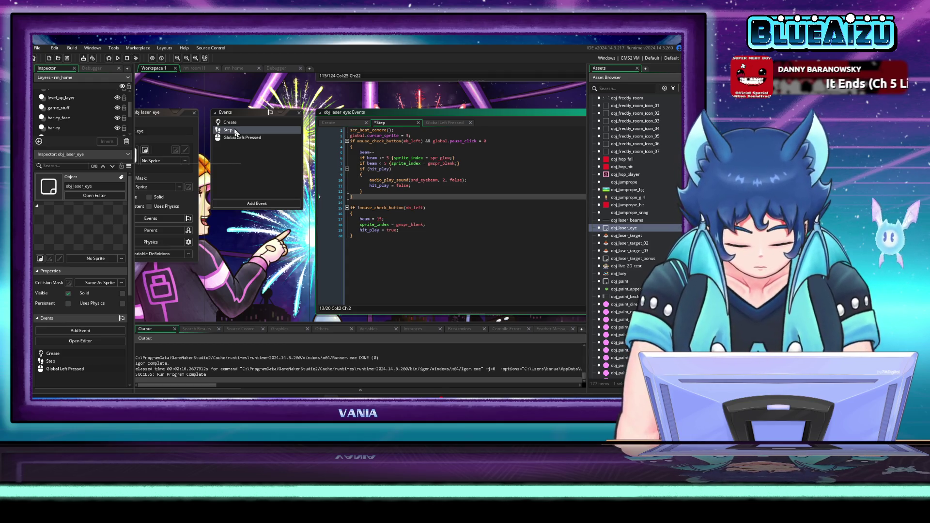
pyautogui.click(459, 185)
pyautogui.click(482, 183)
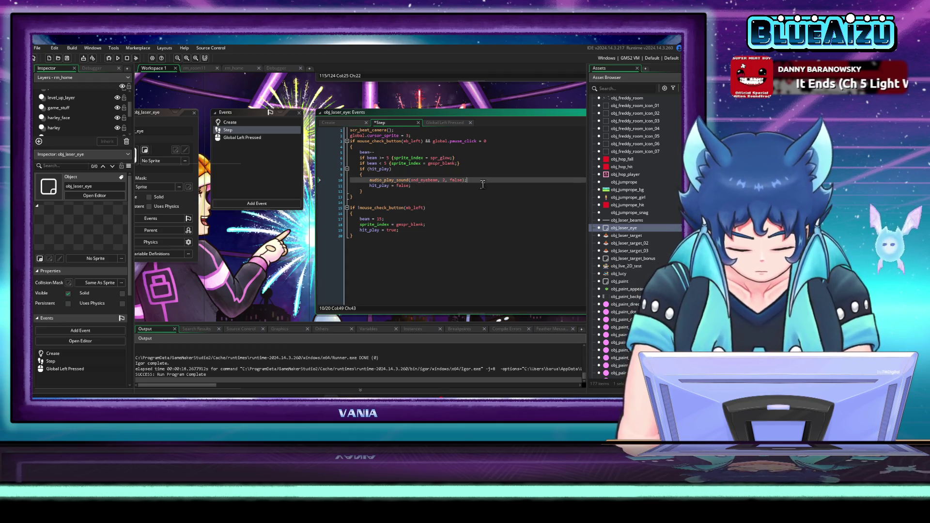
pyautogui.click(481, 203)
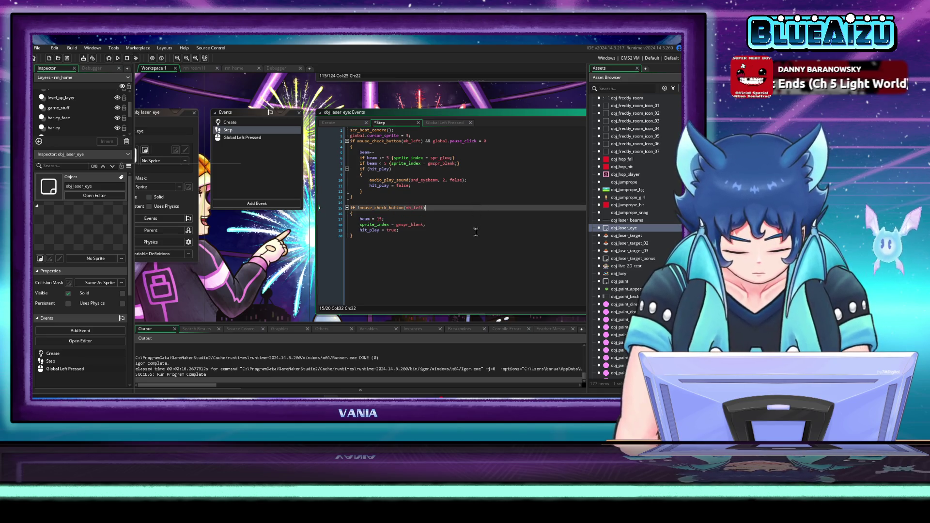
pyautogui.click(469, 221)
pyautogui.click(472, 223)
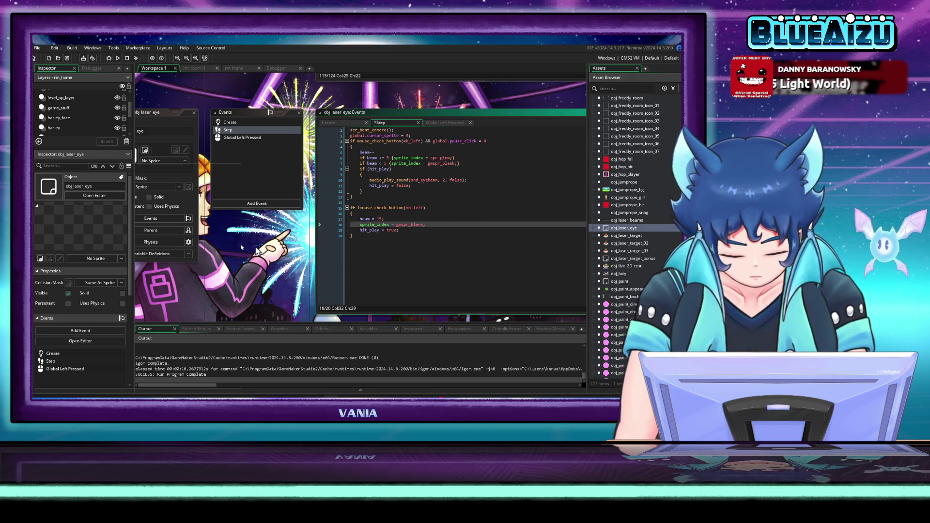
pyautogui.moveTo(241, 248); pyautogui.dragTo(286, 240)
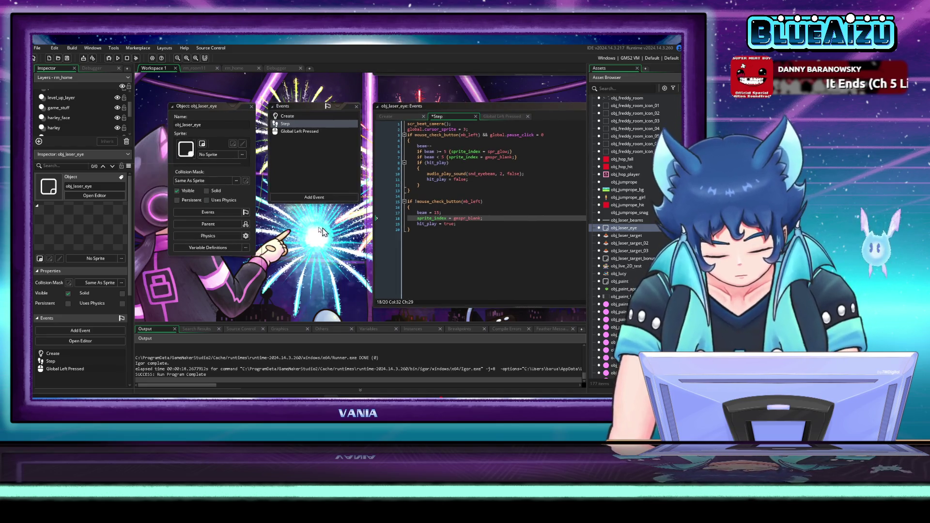
# - Set obj_laser_eye's parent object to gmobj_harley
pyautogui.click(183, 224)
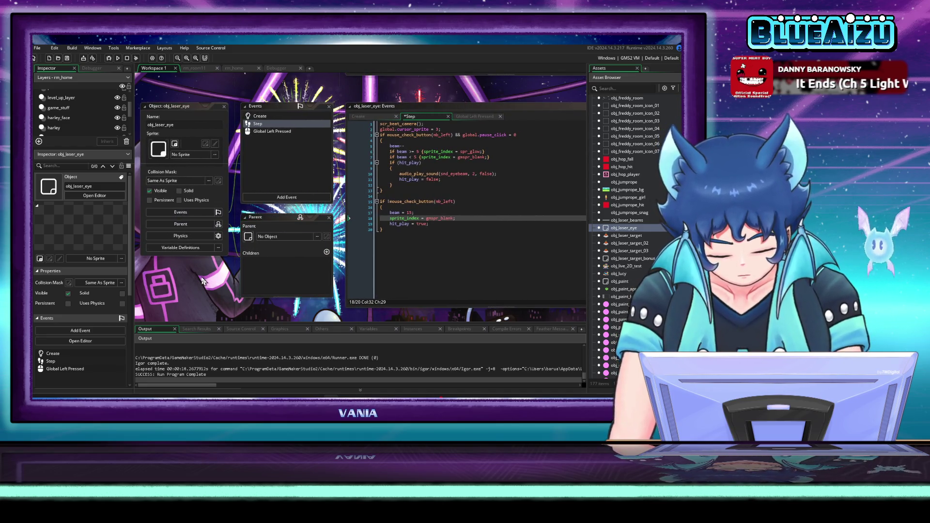
pyautogui.click(319, 236)
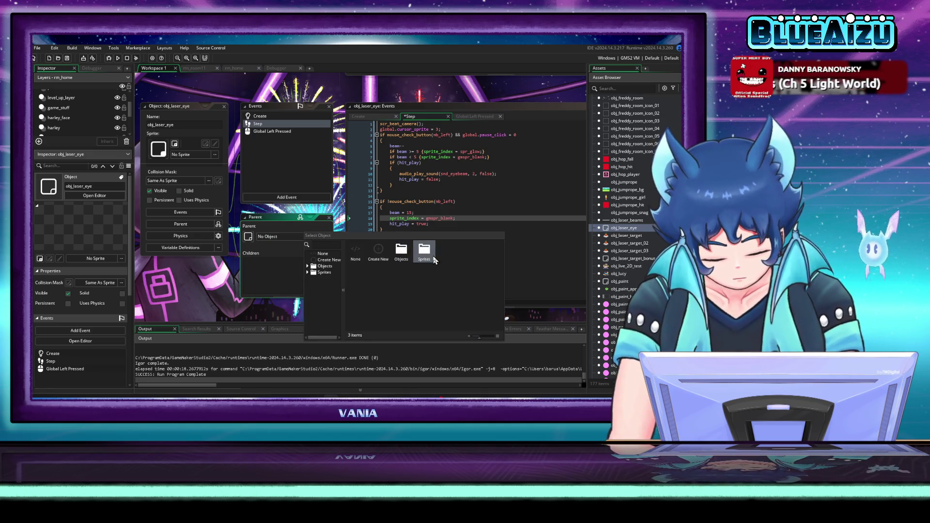
pyautogui.doubleClick(401, 251)
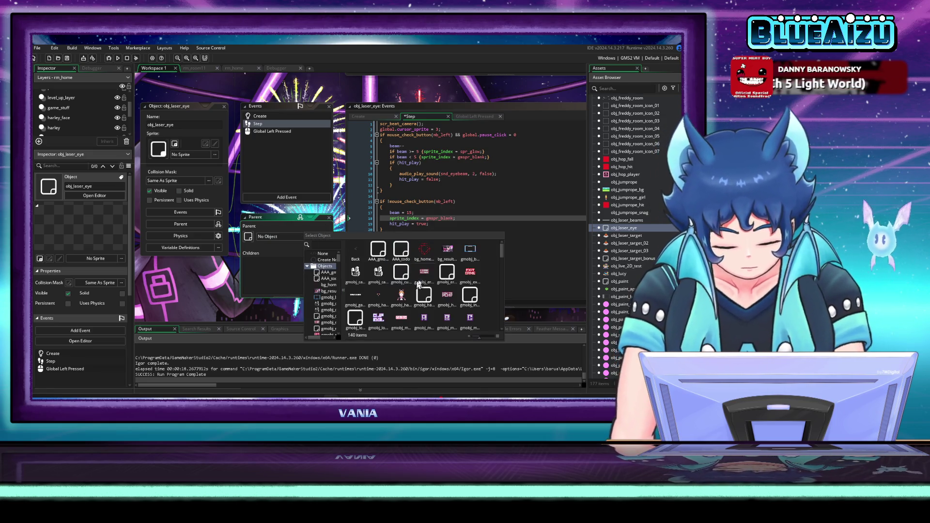
pyautogui.doubleClick(372, 294)
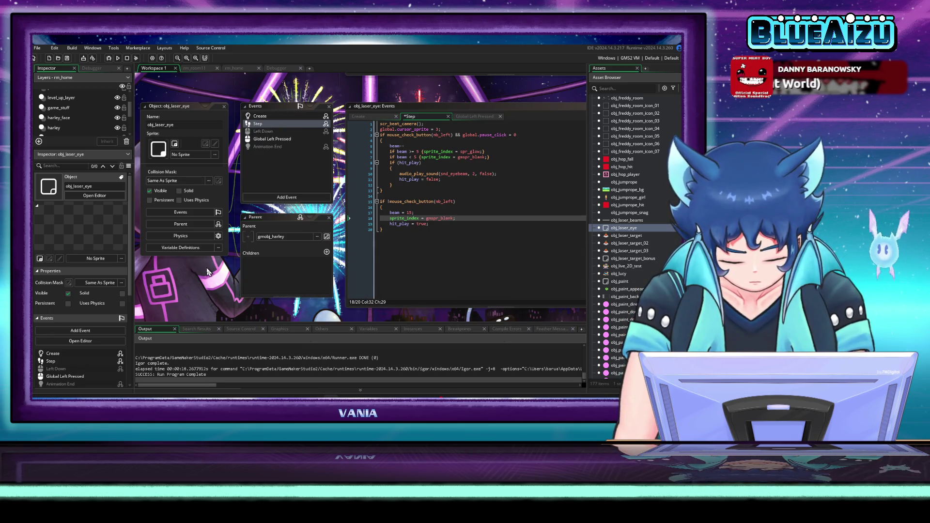
# - Check the Create, Step, Global Left Pressed, inherited Left Down and Animation End events, then run the game
pyautogui.click(279, 117)
pyautogui.click(281, 124)
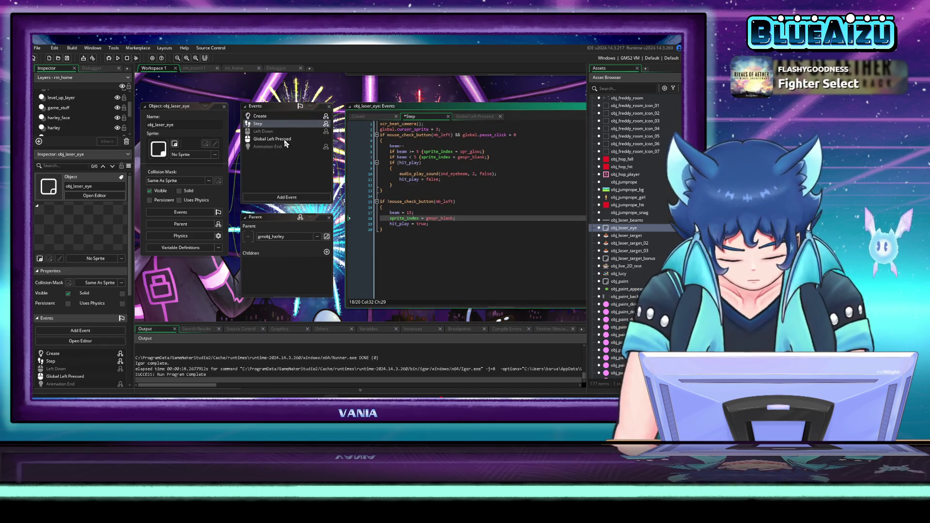
pyautogui.click(285, 139)
pyautogui.click(283, 132)
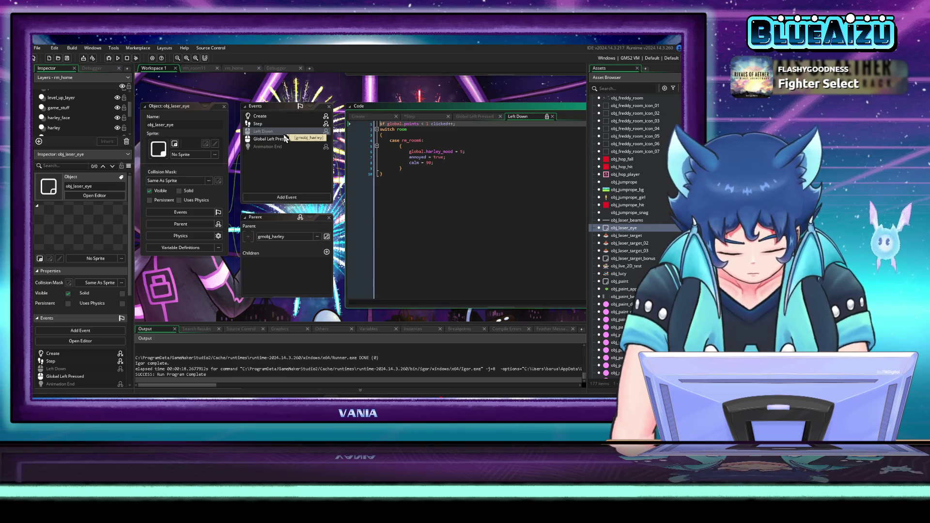
pyautogui.click(276, 146)
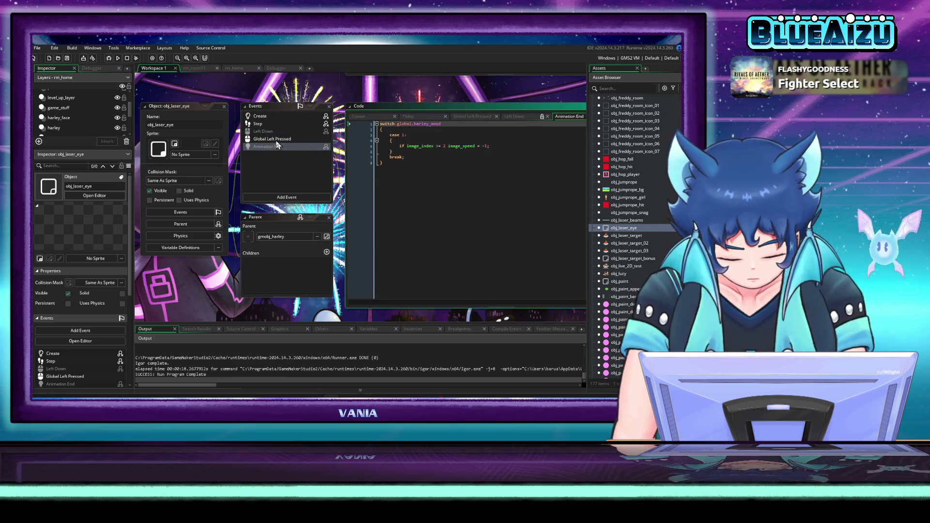
pyautogui.click(277, 139)
pyautogui.click(117, 59)
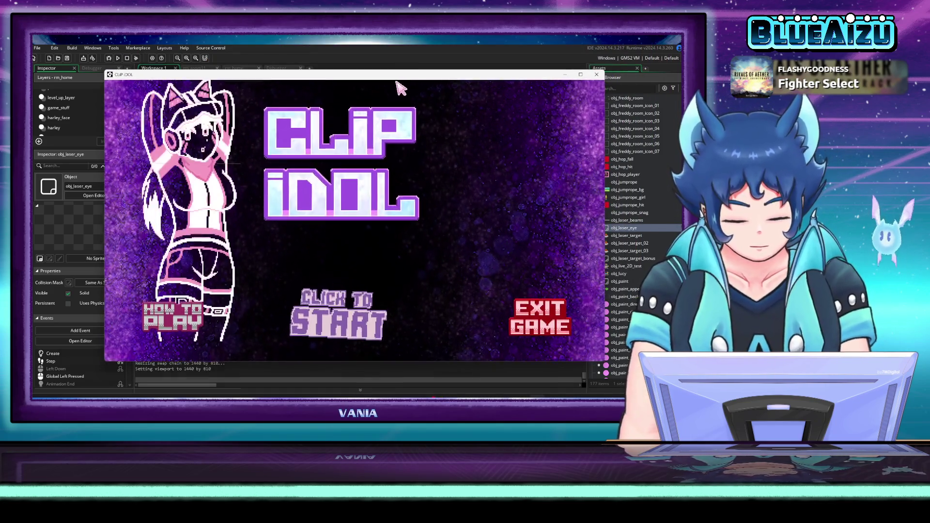
# - Start Clip Idol, fire the lasers at the target, then close the game window
pyautogui.click(394, 222)
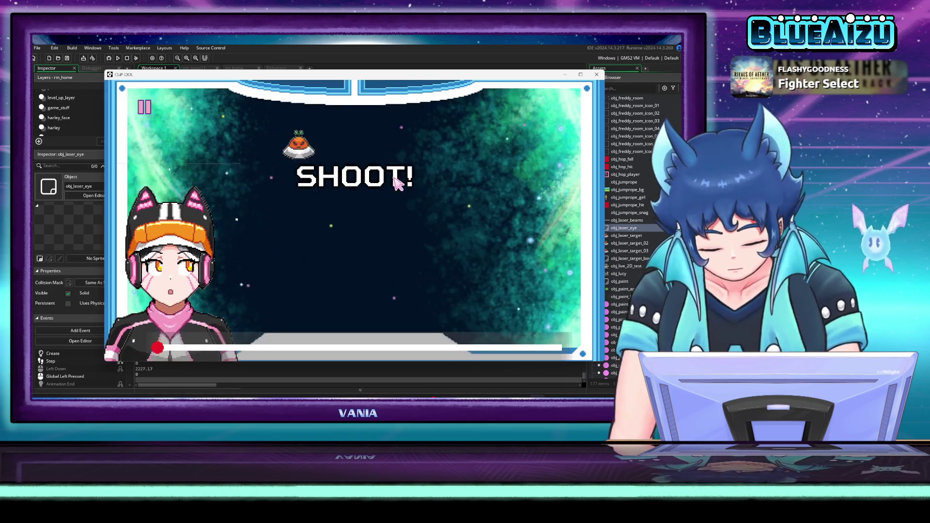
pyautogui.click(398, 177)
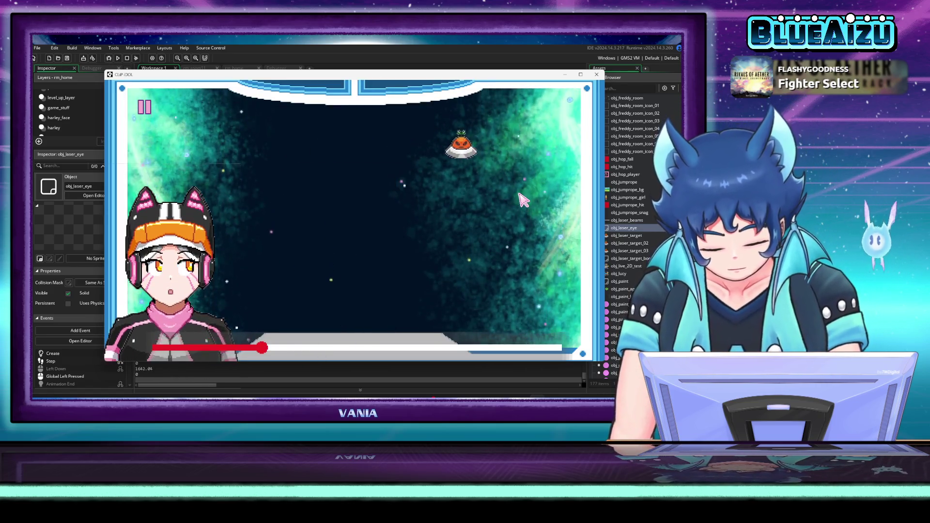
pyautogui.click(597, 74)
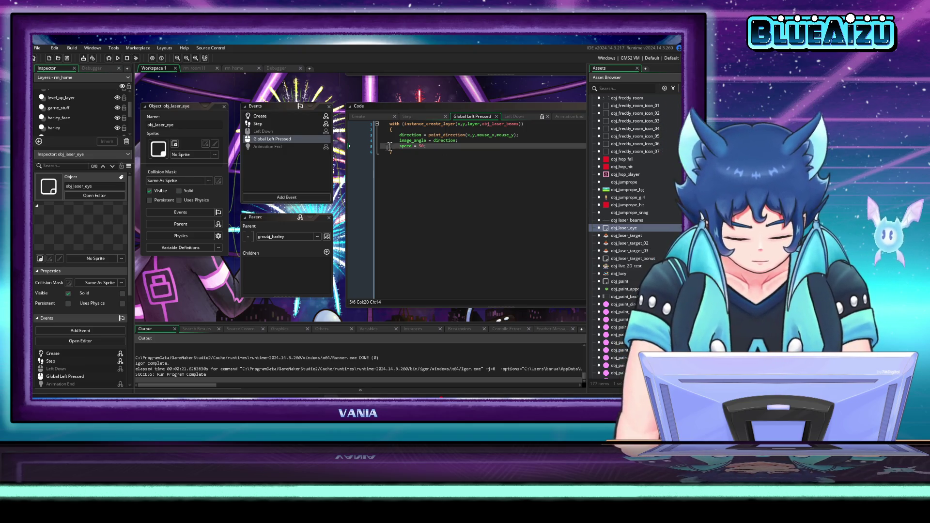
# - Set obj_laser_eye's parent object to None
pyautogui.click(318, 236)
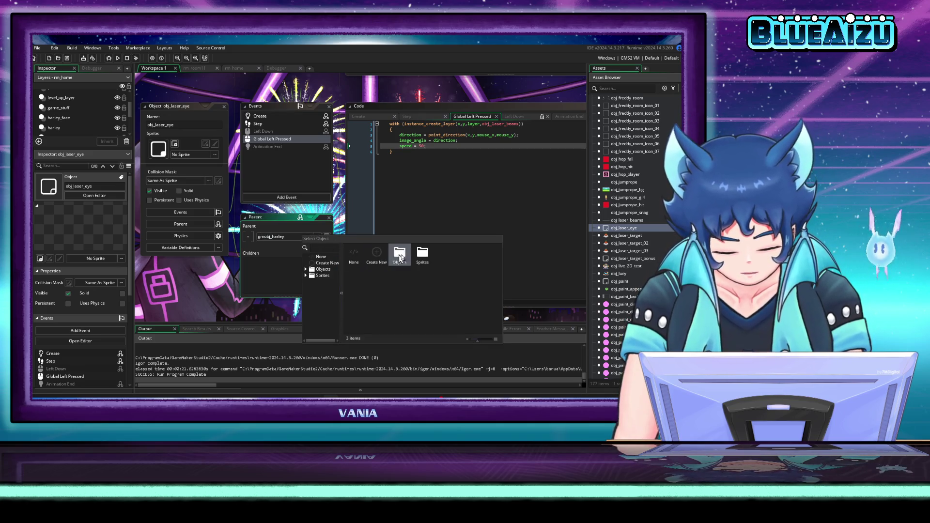
pyautogui.press('Escape')
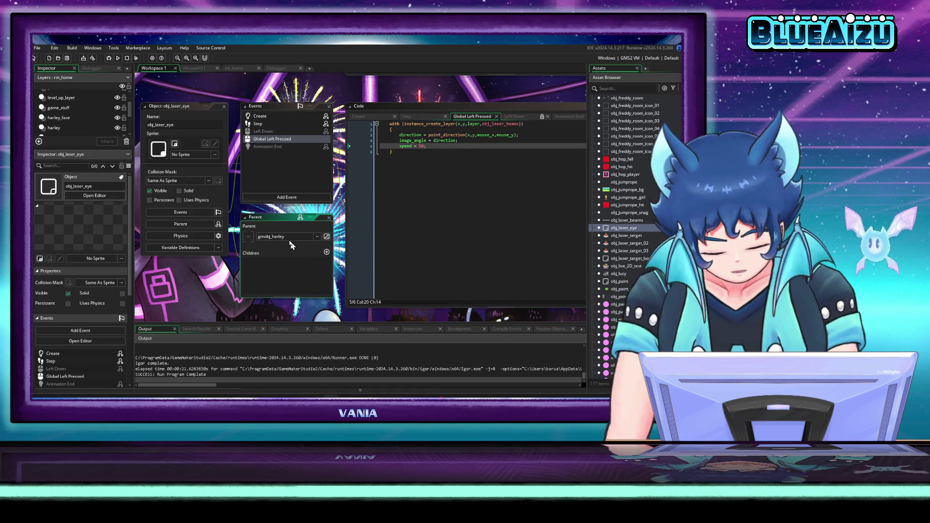
pyautogui.click(291, 236)
pyautogui.click(330, 262)
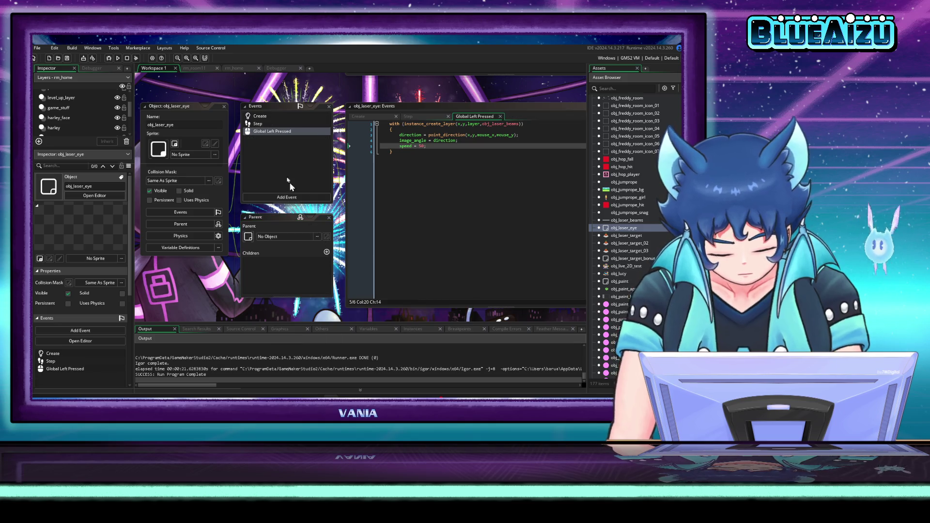
# - Assign spr_bullet as obj_laser_eye's sprite and launch a new test build
pyautogui.click(272, 124)
pyautogui.moveTo(323, 207); pyautogui.dragTo(243, 224)
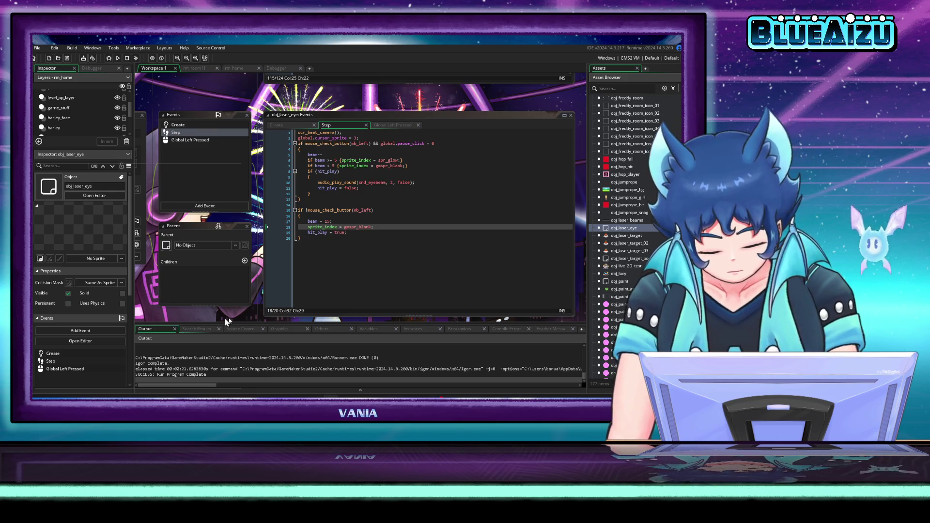
pyautogui.moveTo(190, 318); pyautogui.dragTo(262, 315)
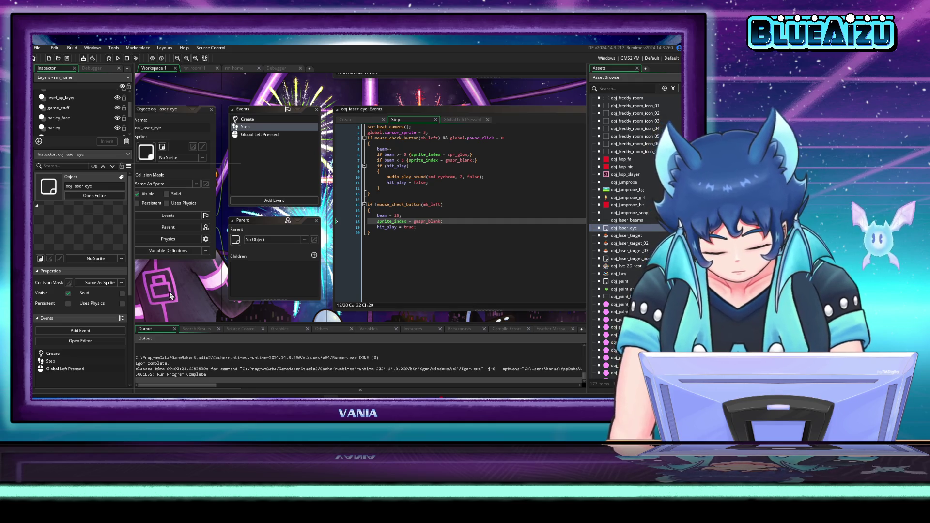
pyautogui.moveTo(169, 296); pyautogui.dragTo(195, 296)
pyautogui.click(228, 159)
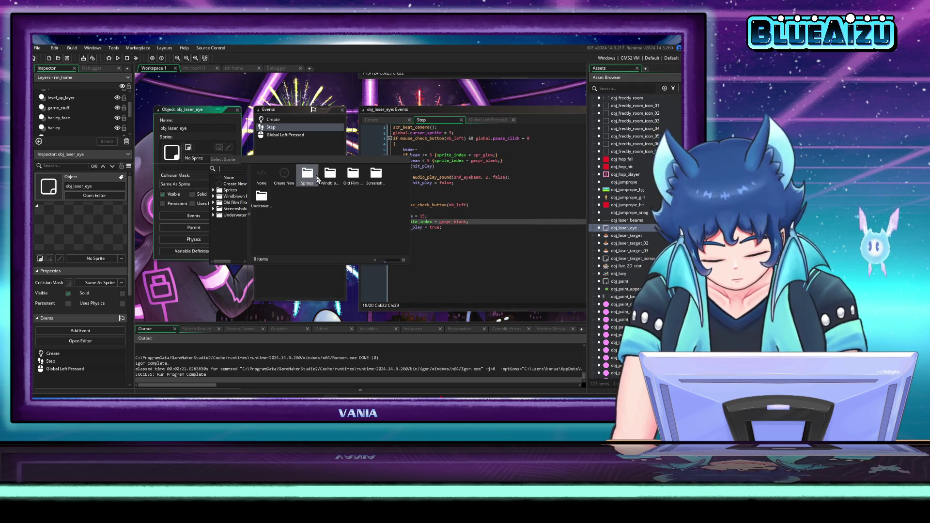
pyautogui.doubleClick(318, 179)
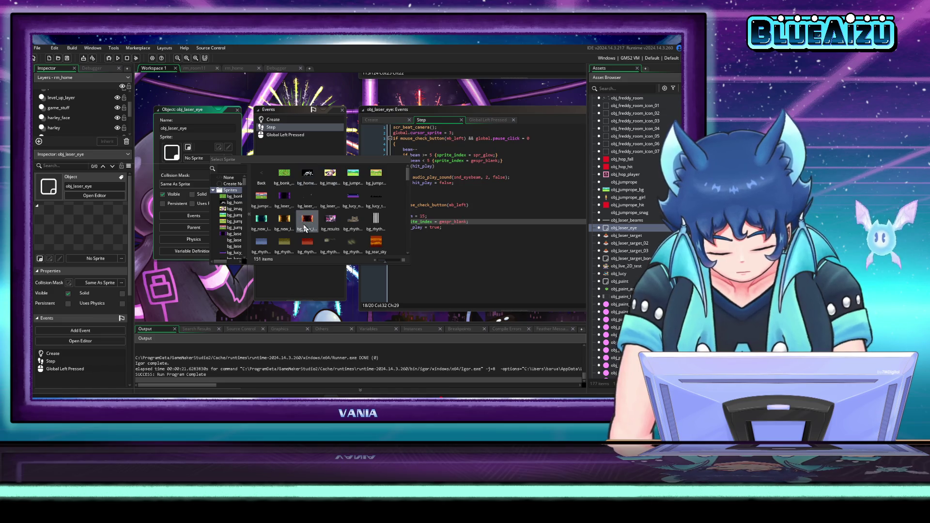
pyautogui.scroll(-10, 306, 227)
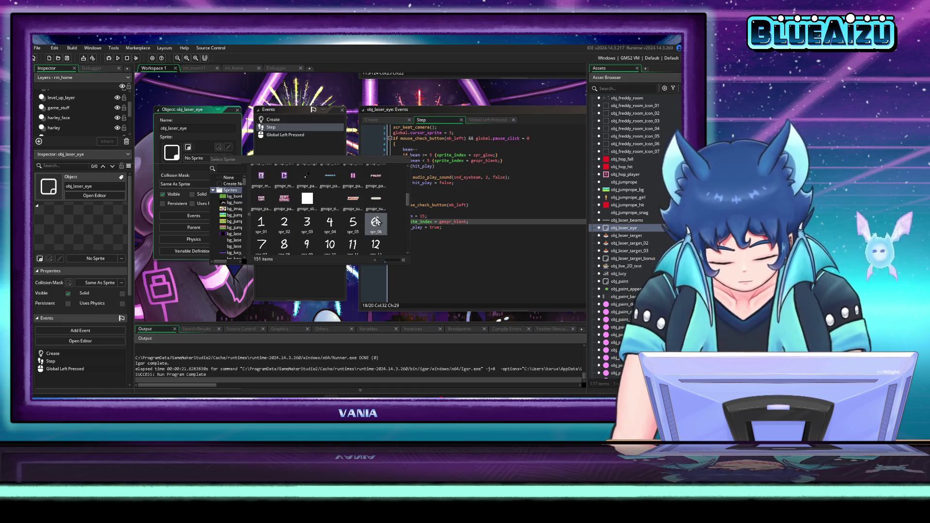
pyautogui.click(375, 222)
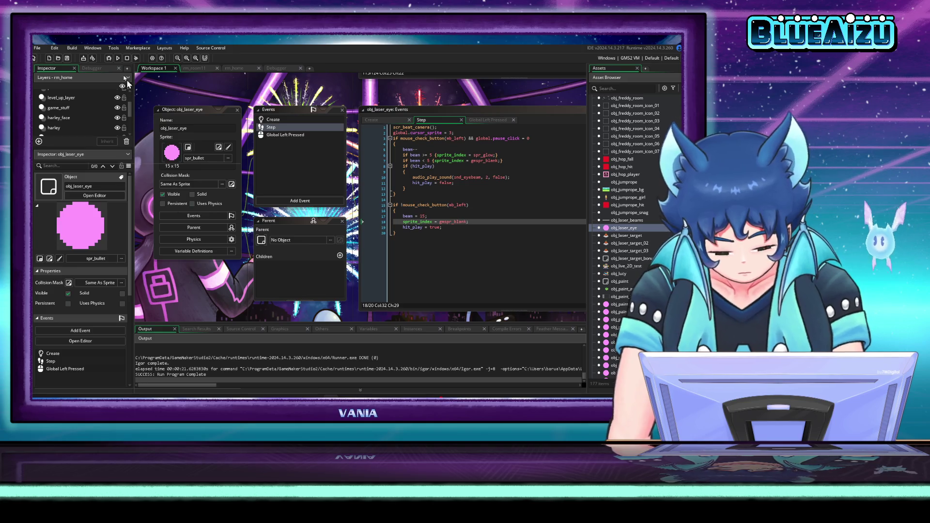
pyautogui.click(118, 58)
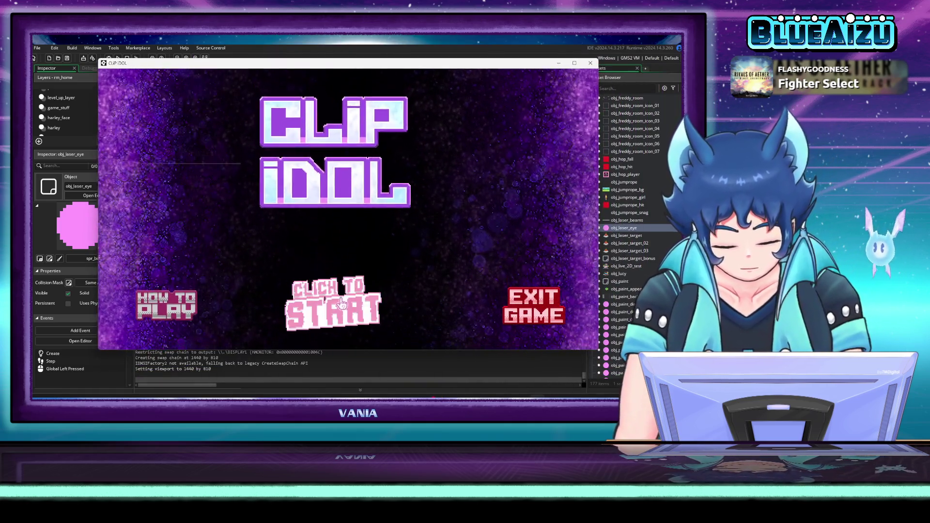
# - Start Clip Idol from the title screen and shoot at the laser minigame target
pyautogui.click(346, 296)
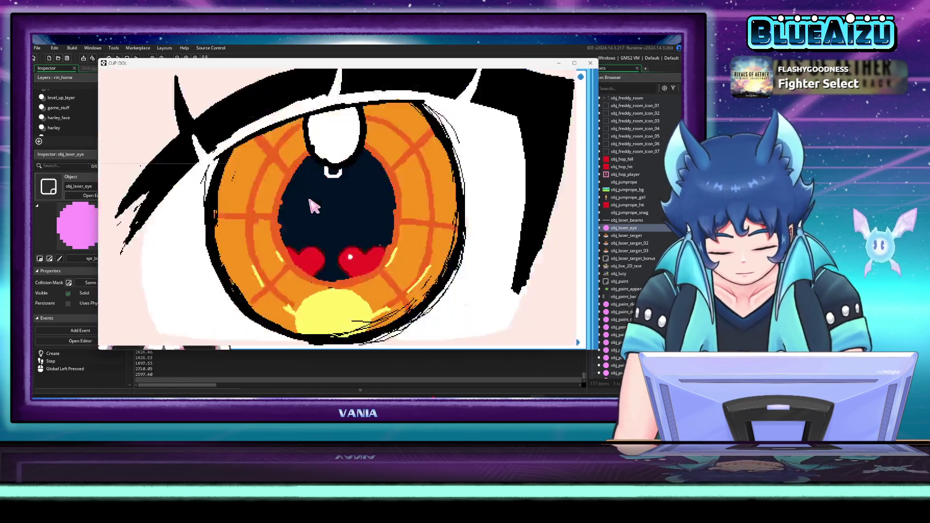
pyautogui.click(276, 217)
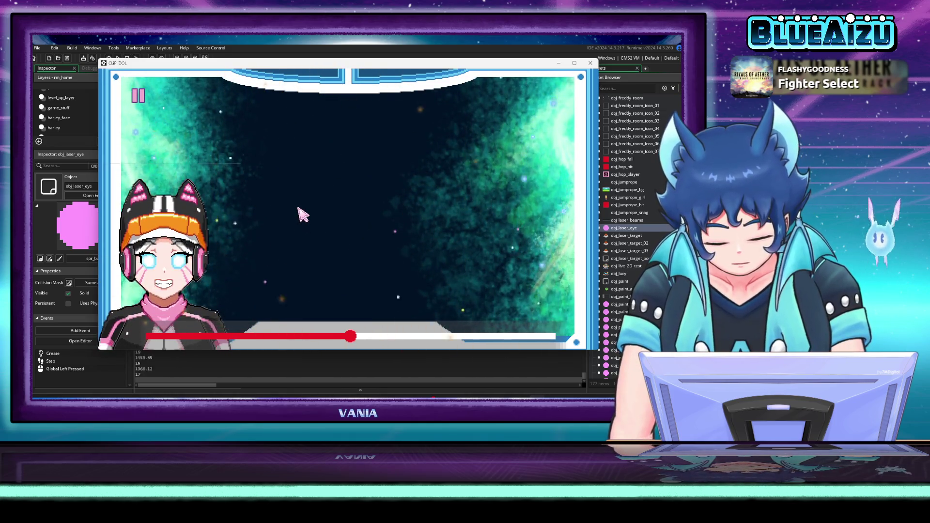
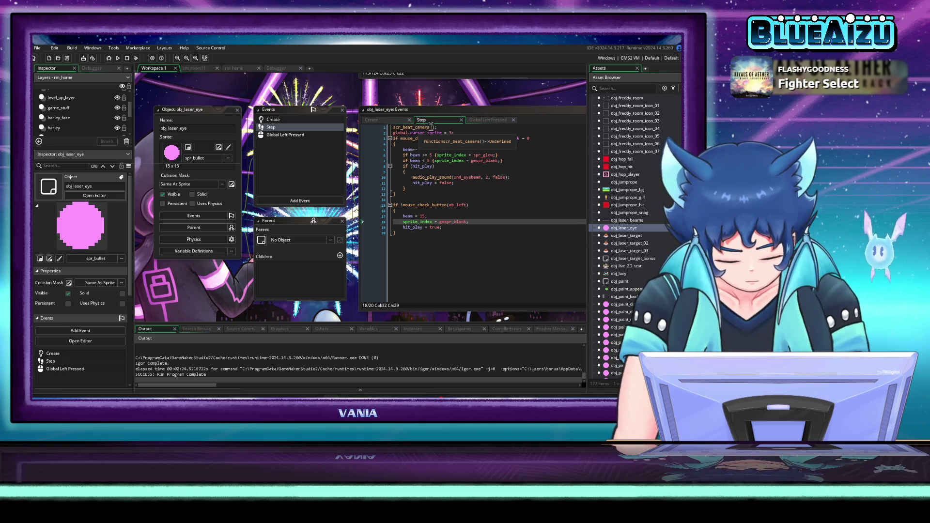
# - Replace the scr_beat_camera call on line 1 of obj_laser_eye's Step event with beat() and run the game
pyautogui.moveTo(430, 127); pyautogui.dragTo(396, 128)
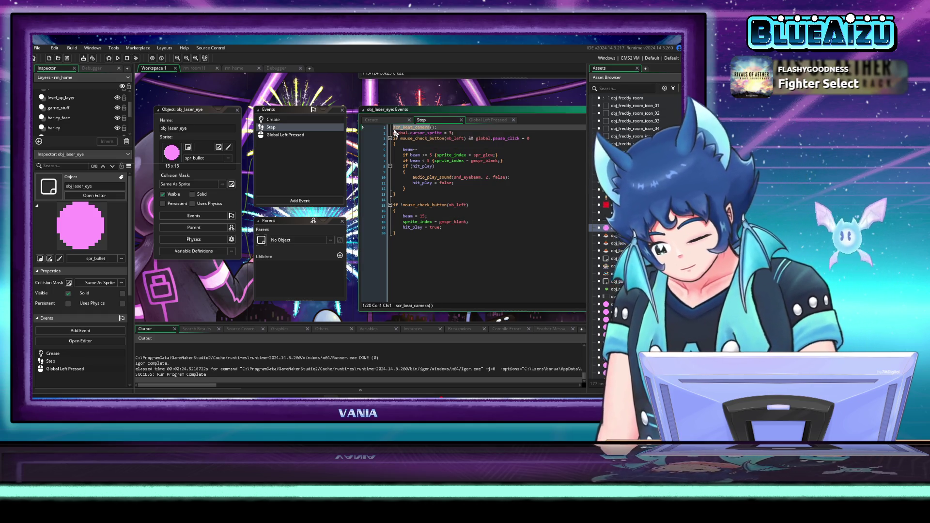
pyautogui.write('beat')
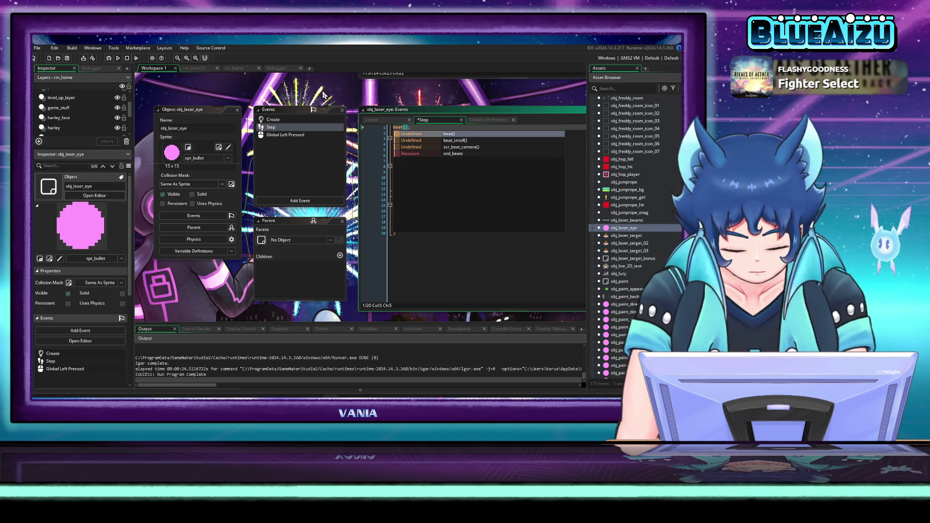
pyautogui.press('Escape')
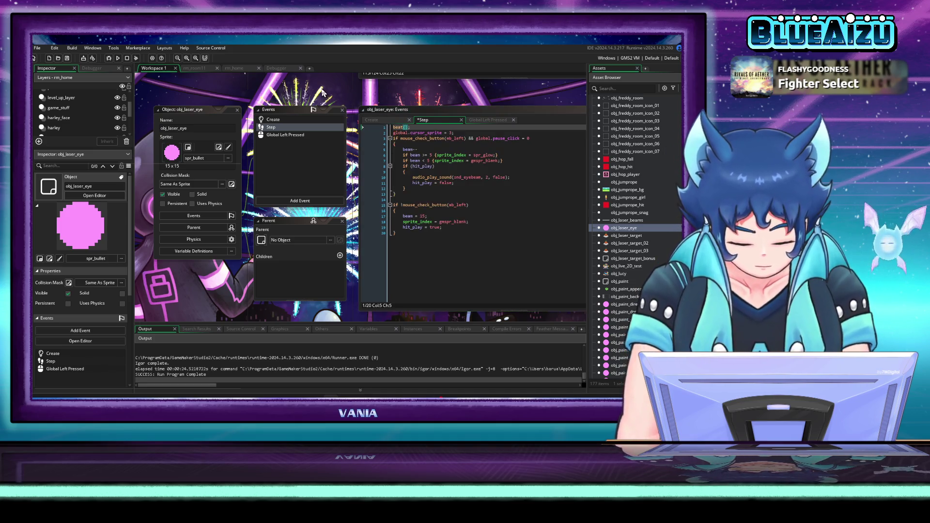
pyautogui.click(120, 59)
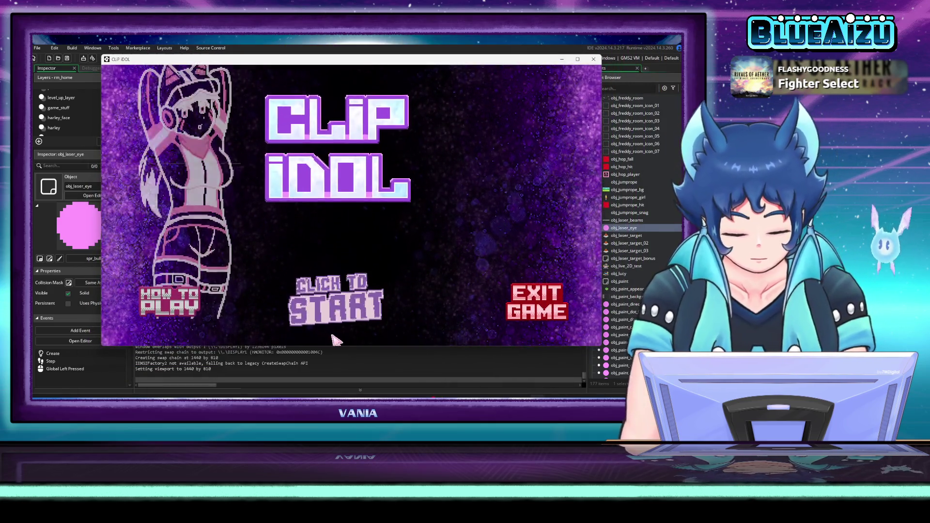
pyautogui.click(339, 305)
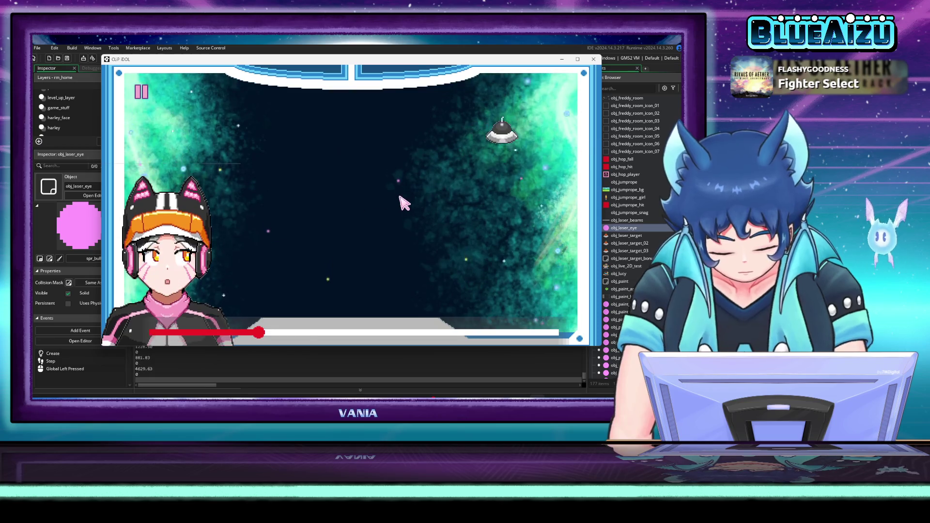
pyautogui.click(404, 203)
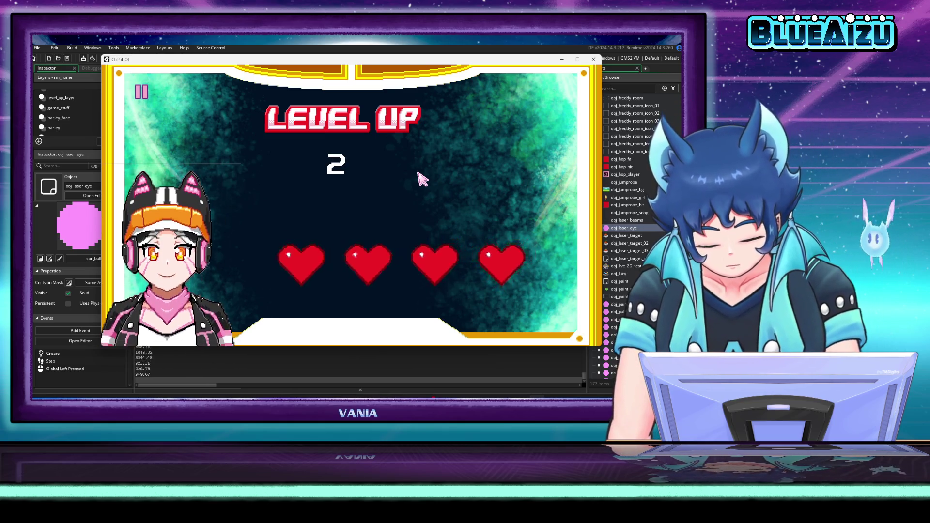
pyautogui.click(446, 150)
pyautogui.click(469, 147)
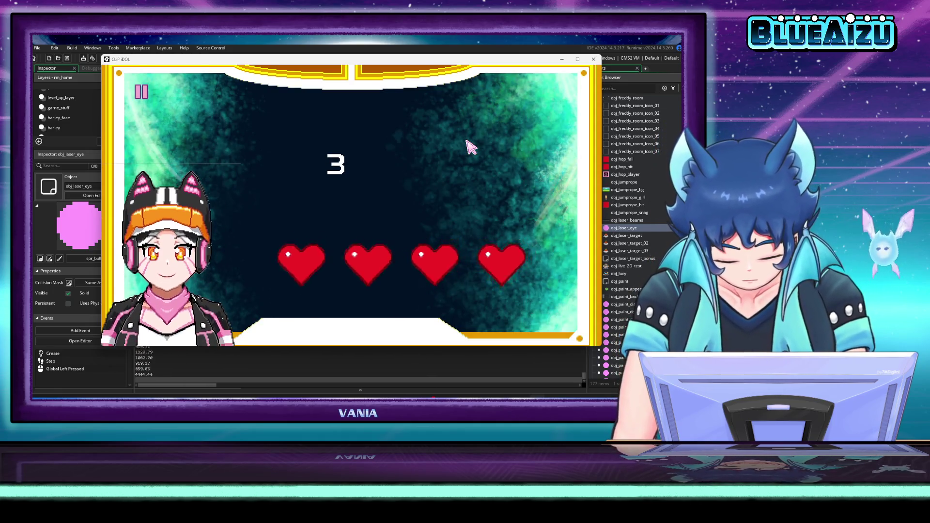
pyautogui.click(467, 142)
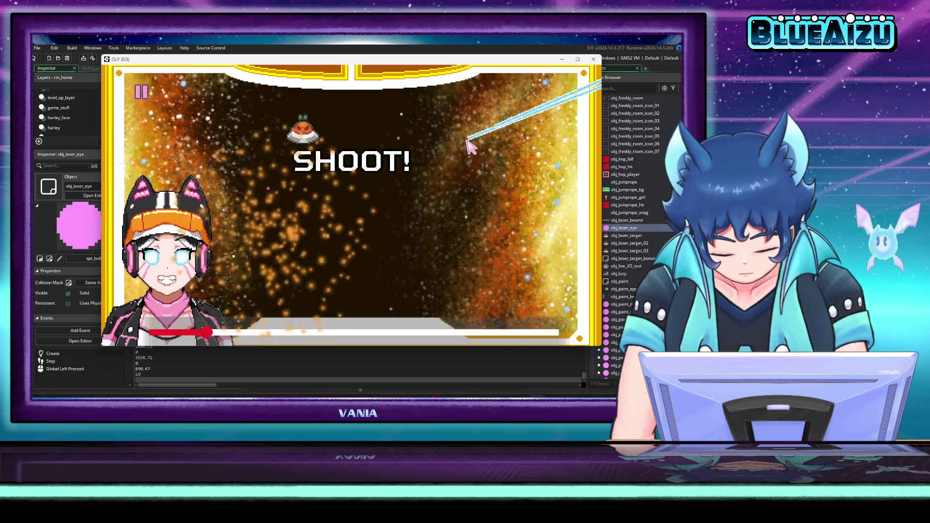
pyautogui.click(467, 145)
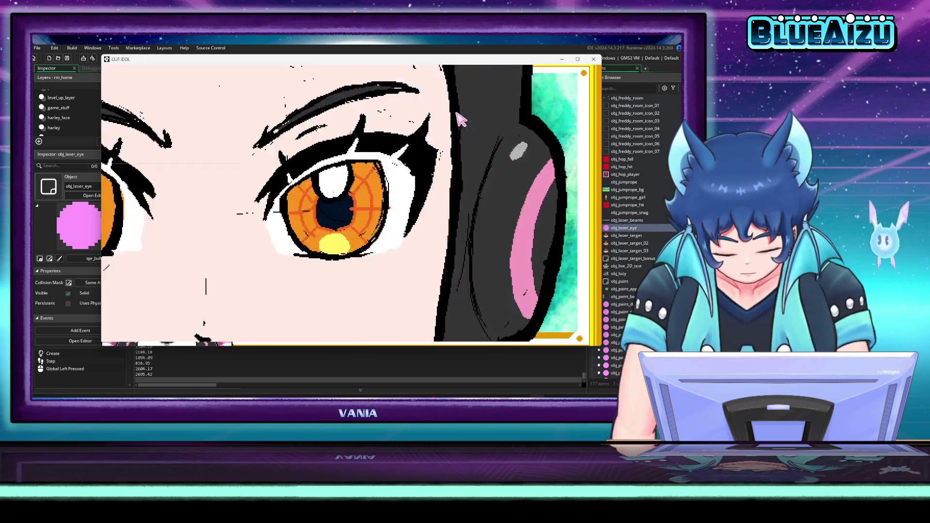
pyautogui.click(504, 137)
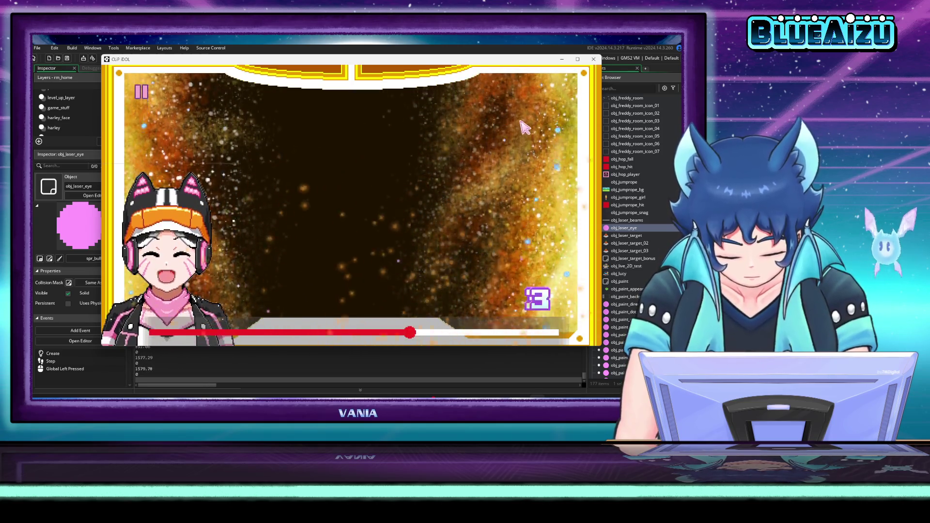
pyautogui.click(595, 60)
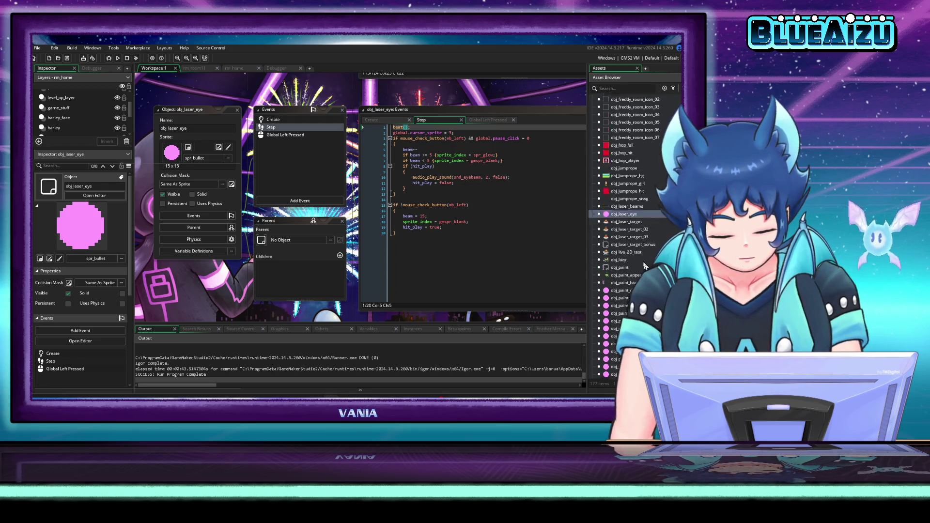
# - Open the scr_beat_camera script from the Asset Browser
pyautogui.scroll(-6, 638, 252)
pyautogui.scroll(-11, 638, 252)
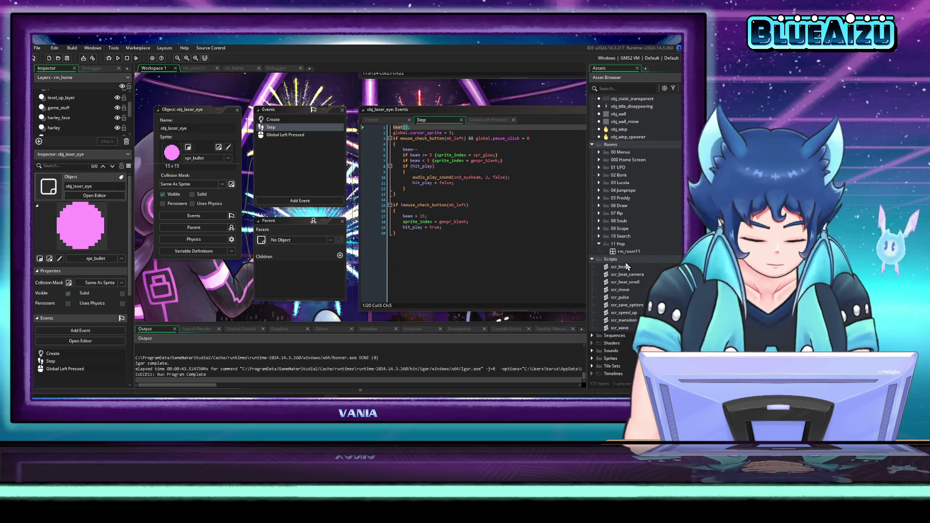
pyautogui.doubleClick(627, 275)
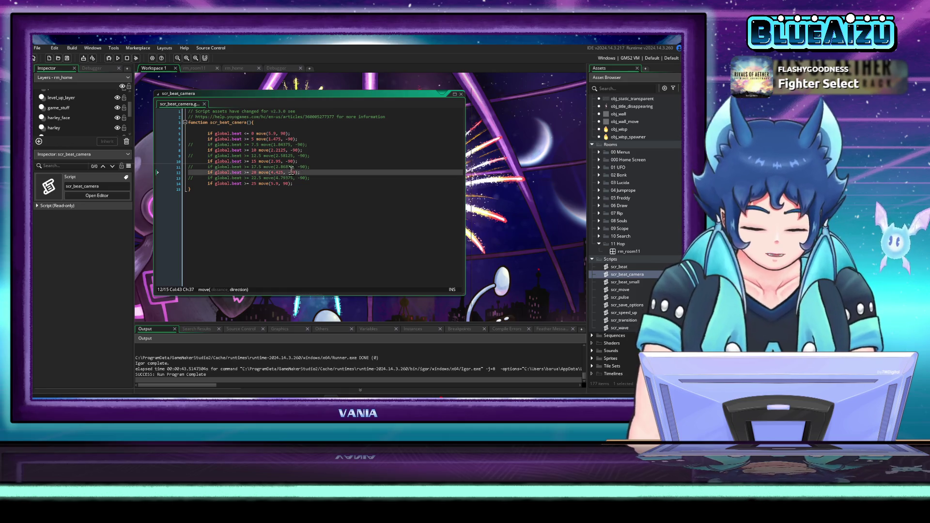
# - Remove the // from the move() calls on lines 7, 9, 11 and 13 and run the game
pyautogui.click(353, 156)
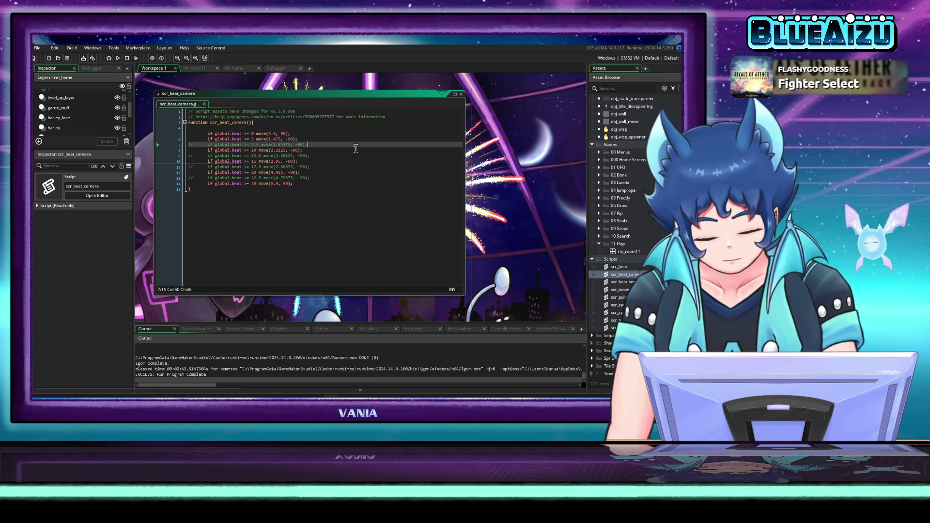
pyautogui.click(353, 150)
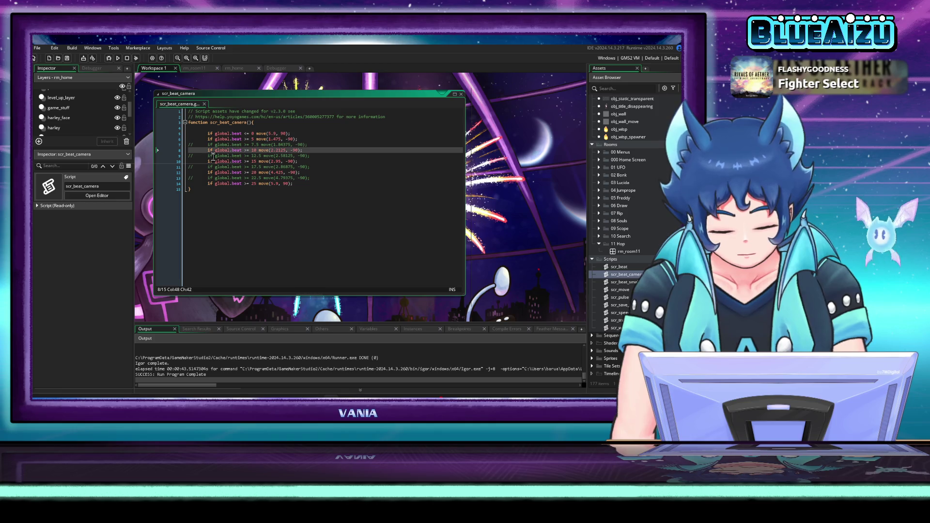
pyautogui.press('Down')
pyautogui.press('Down')
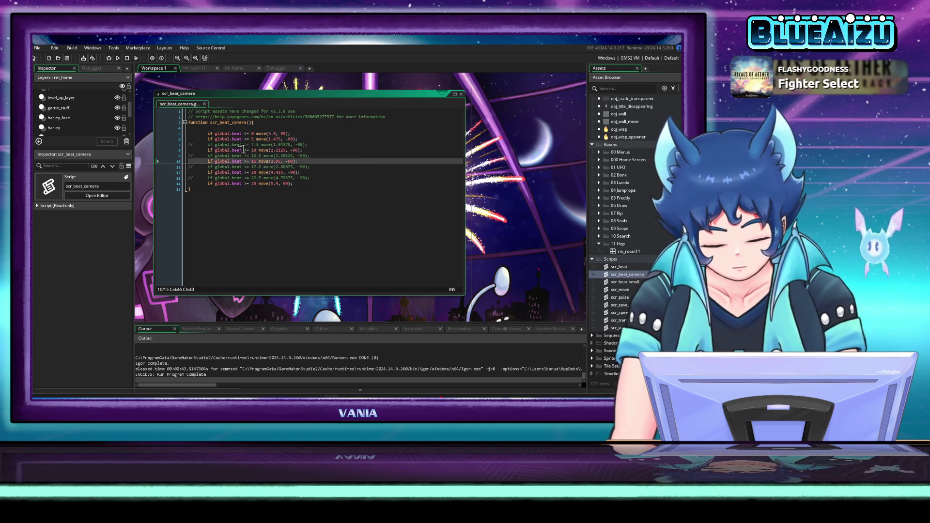
pyautogui.click(193, 145)
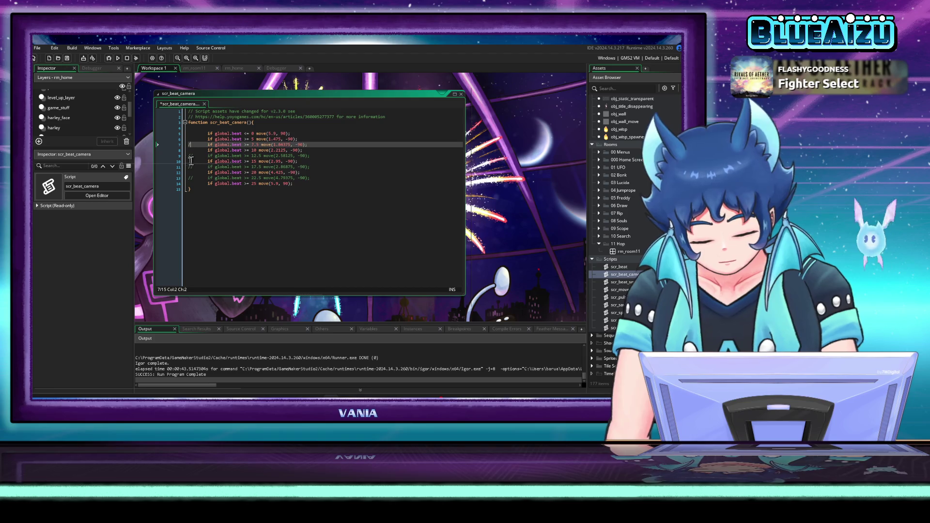
pyautogui.click(193, 155)
pyautogui.press('BackSpace')
pyautogui.press('BackSpace')
pyautogui.click(194, 168)
pyautogui.press('BackSpace')
pyautogui.press('BackSpace')
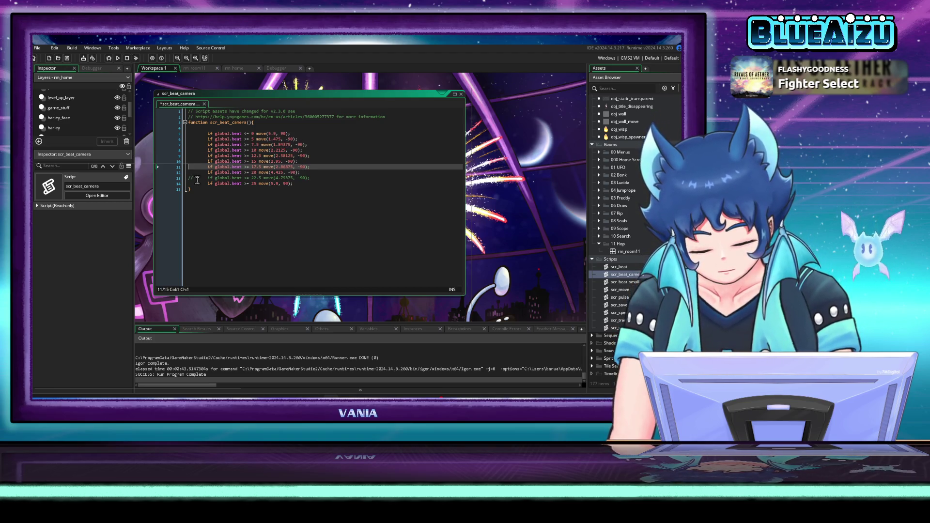
pyautogui.click(192, 178)
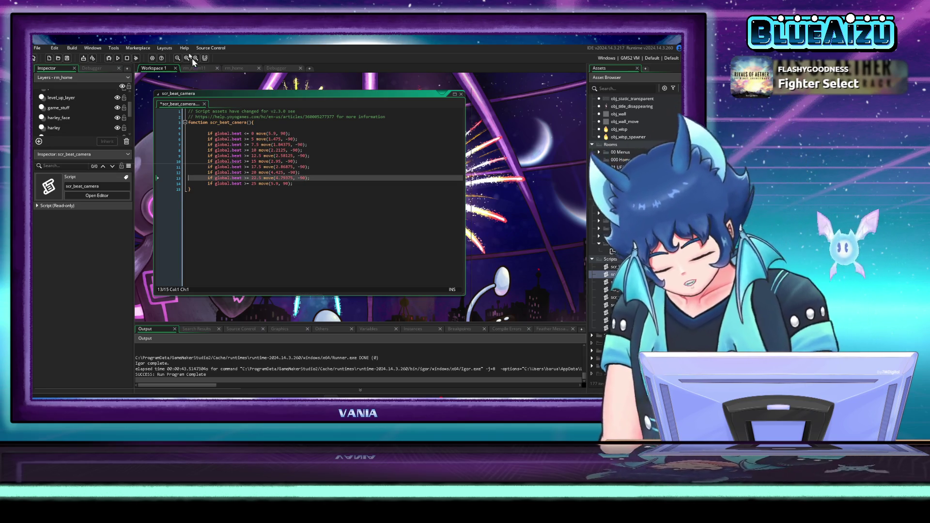
pyautogui.click(118, 59)
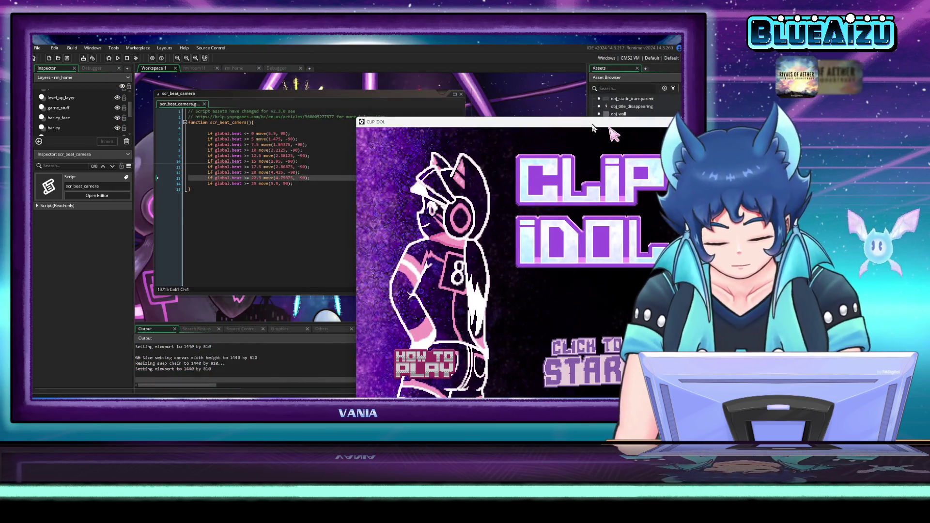
pyautogui.moveTo(537, 119); pyautogui.dragTo(321, 86)
pyautogui.click(339, 333)
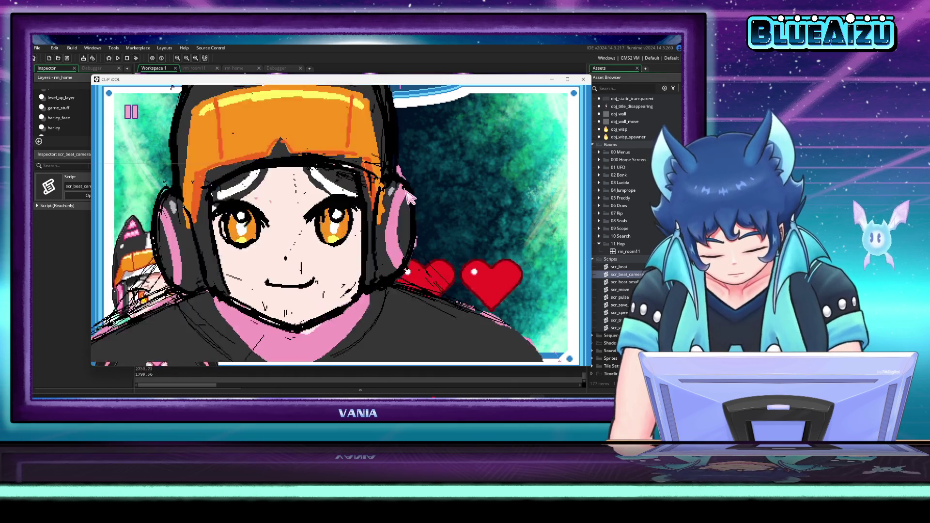
pyautogui.click(469, 165)
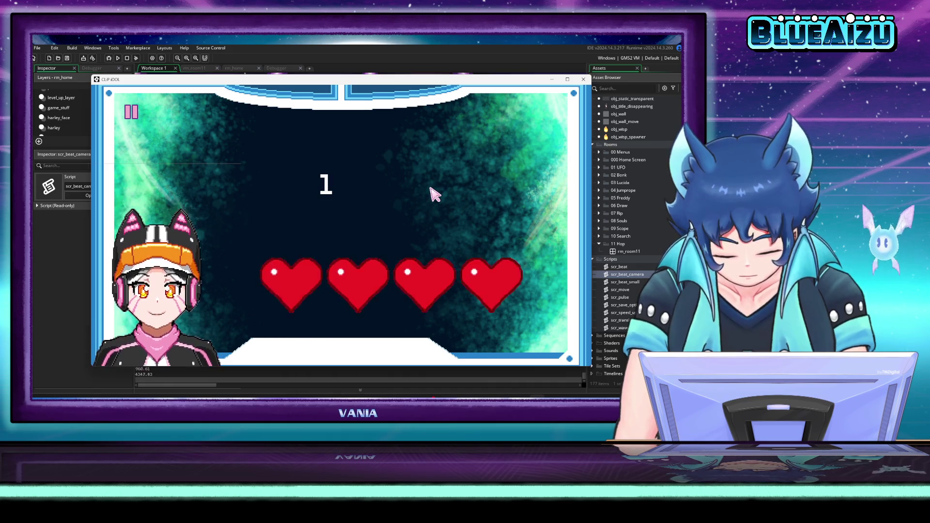
pyautogui.click(376, 145)
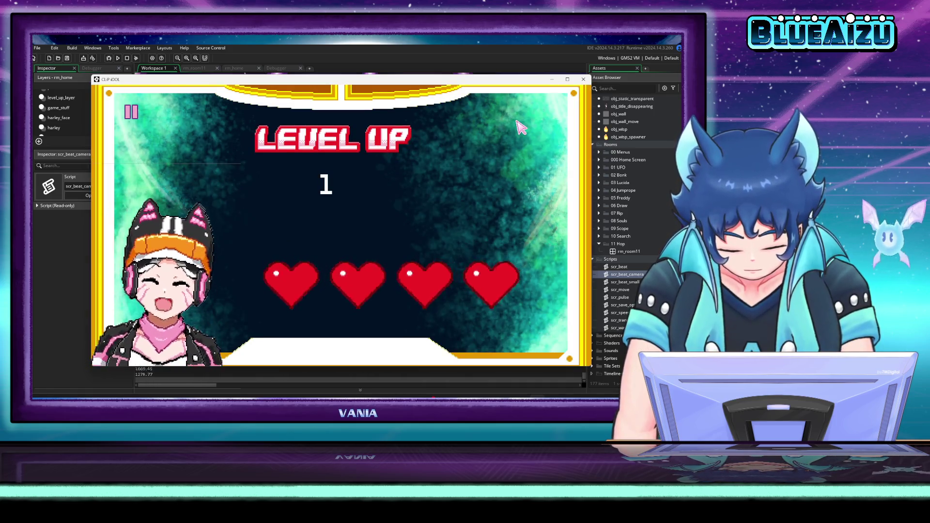
pyautogui.click(584, 80)
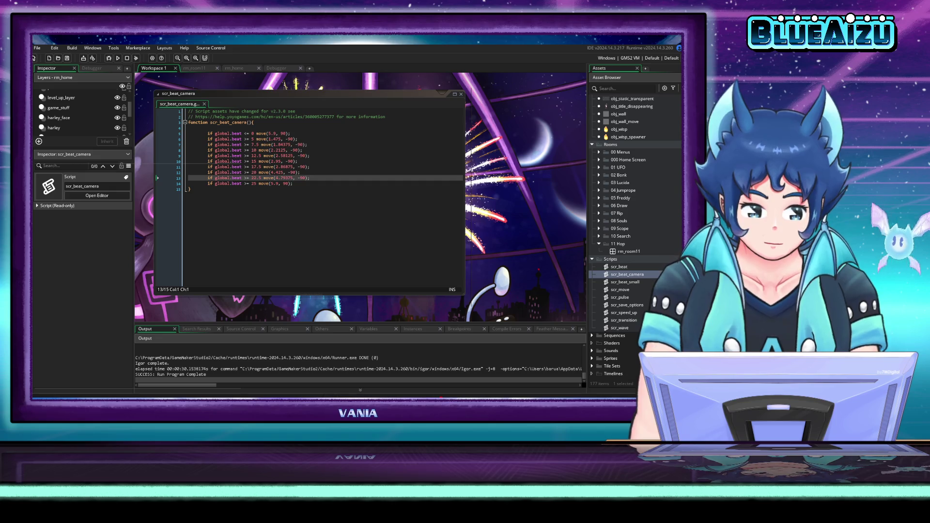
# - Add a minus sign to the 90 direction values on lines 14 and 6 of scr_beat_camera
pyautogui.click(363, 179)
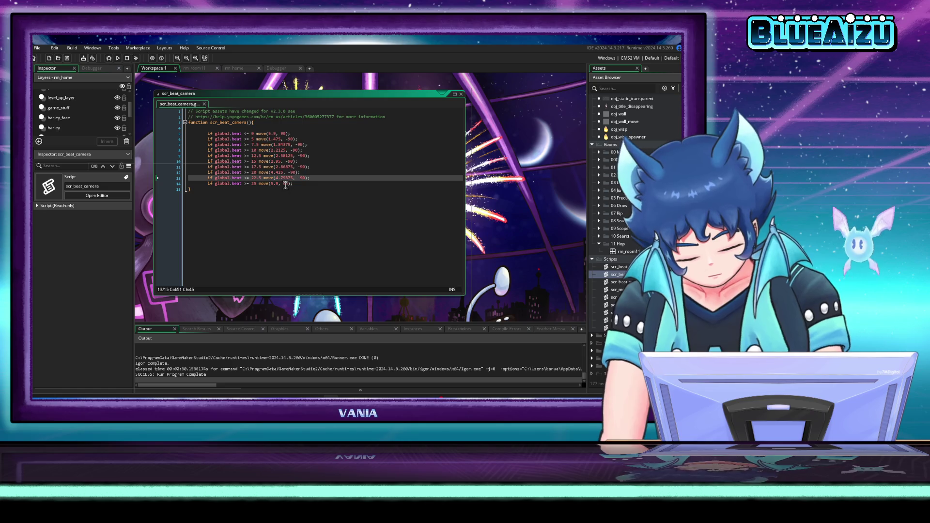
pyautogui.click(284, 186)
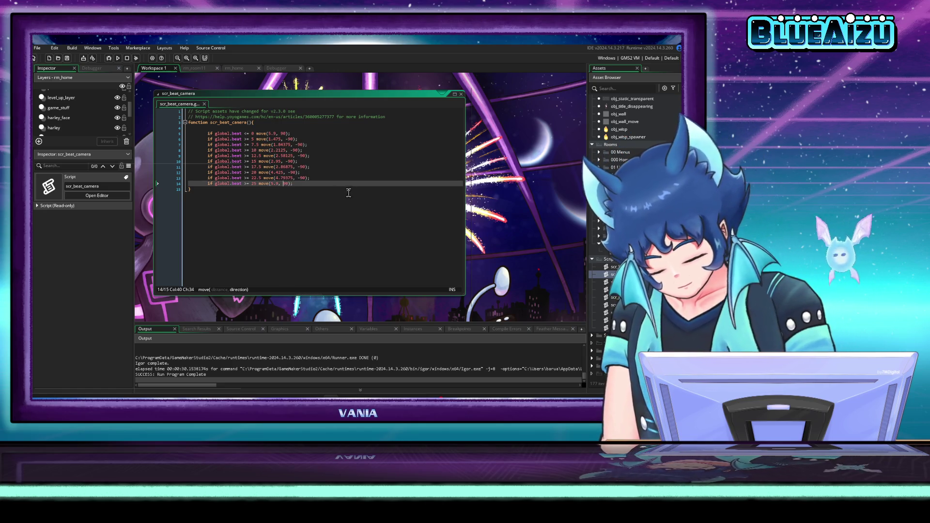
pyautogui.write('-')
pyautogui.click(281, 134)
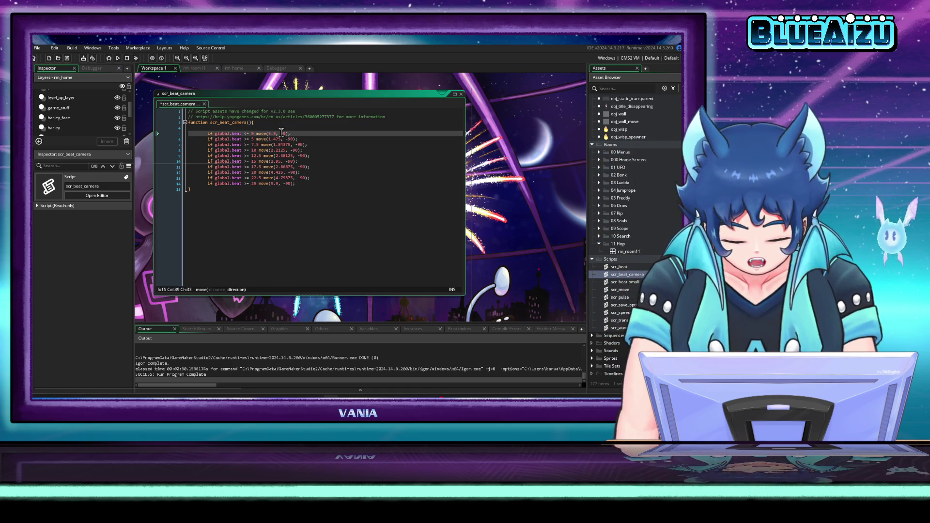
pyautogui.click(289, 139)
pyautogui.write('-')
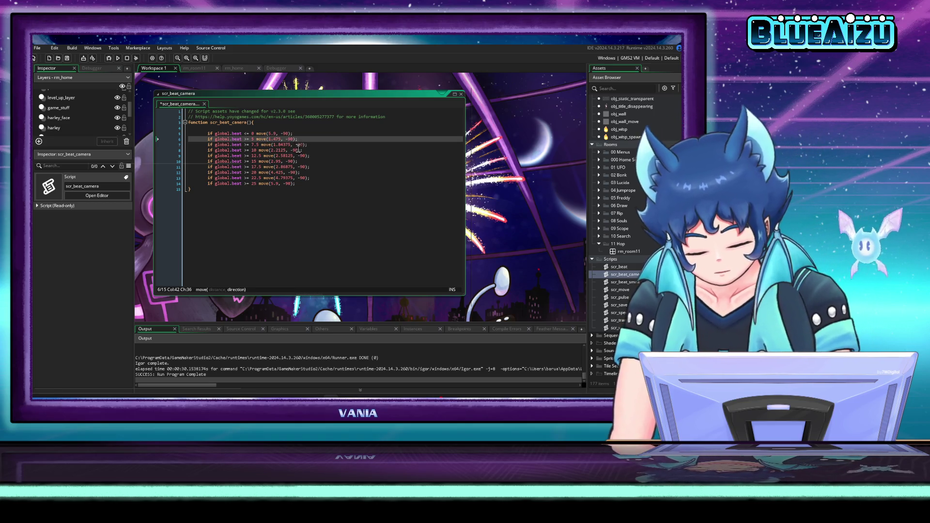
pyautogui.click(297, 145)
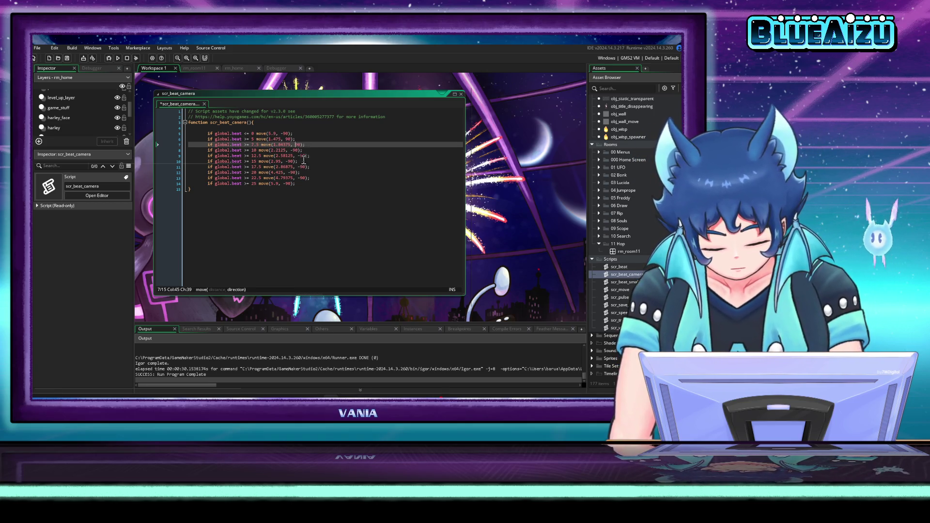
pyautogui.click(290, 150)
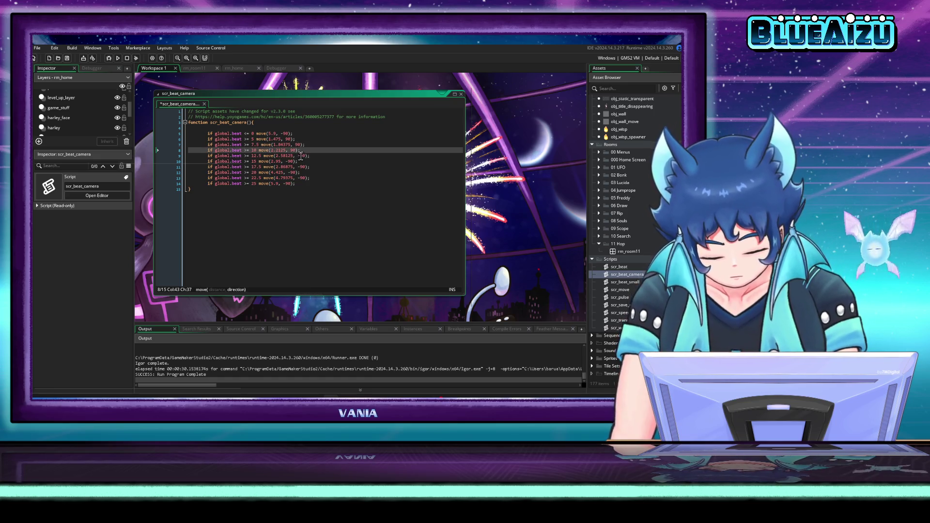
# - Change the move directions on lines 9–13 from -90 to 90 and launch a playtest
pyautogui.click(301, 155)
pyautogui.press('BackSpace')
pyautogui.click(289, 161)
pyautogui.press('BackSpace')
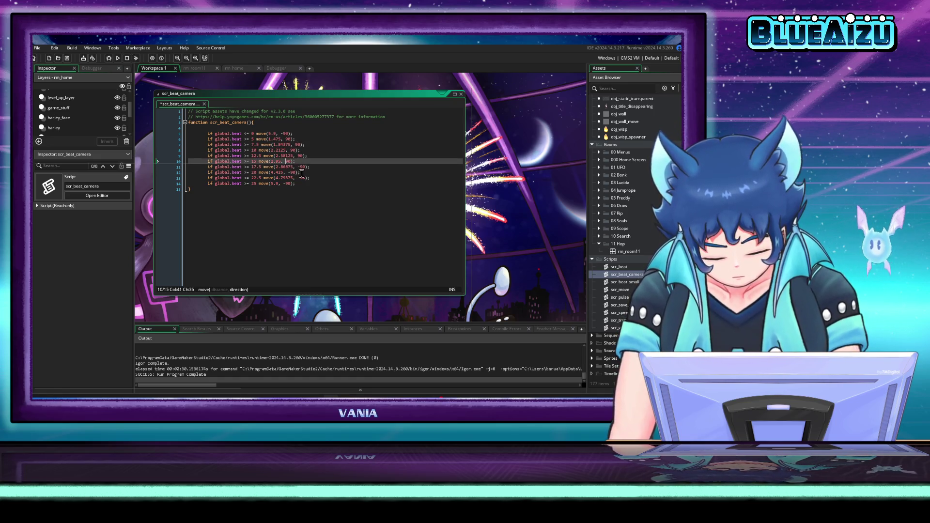
pyautogui.click(300, 167)
pyautogui.press('BackSpace')
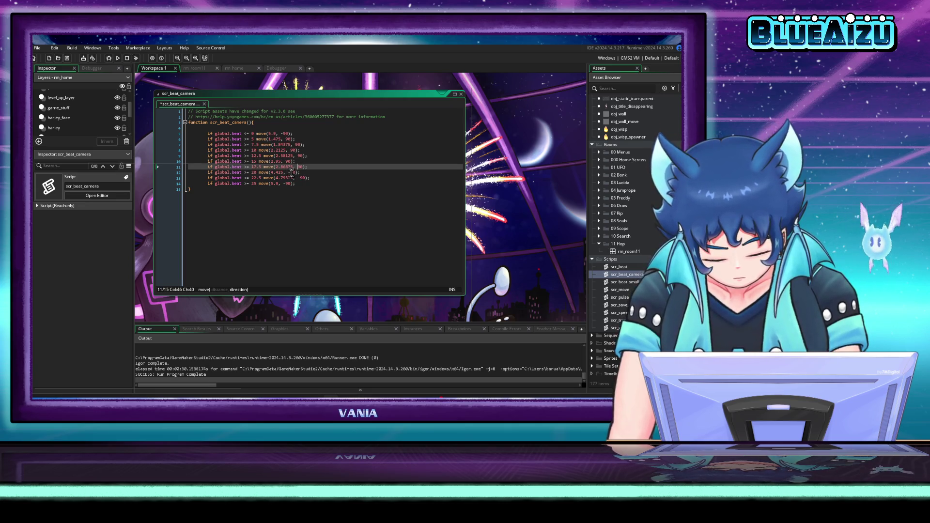
pyautogui.click(291, 172)
pyautogui.press('BackSpace')
pyautogui.click(300, 178)
pyautogui.press('BackSpace')
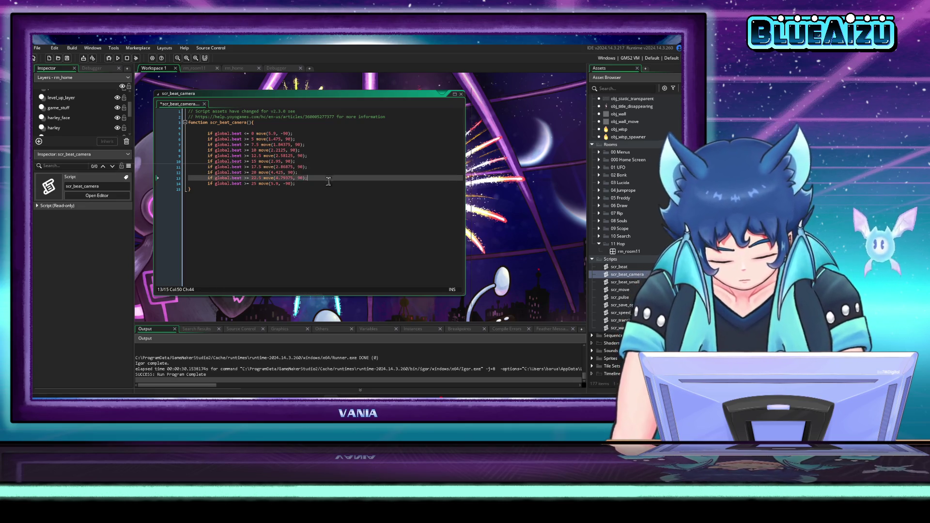
pyautogui.click(118, 60)
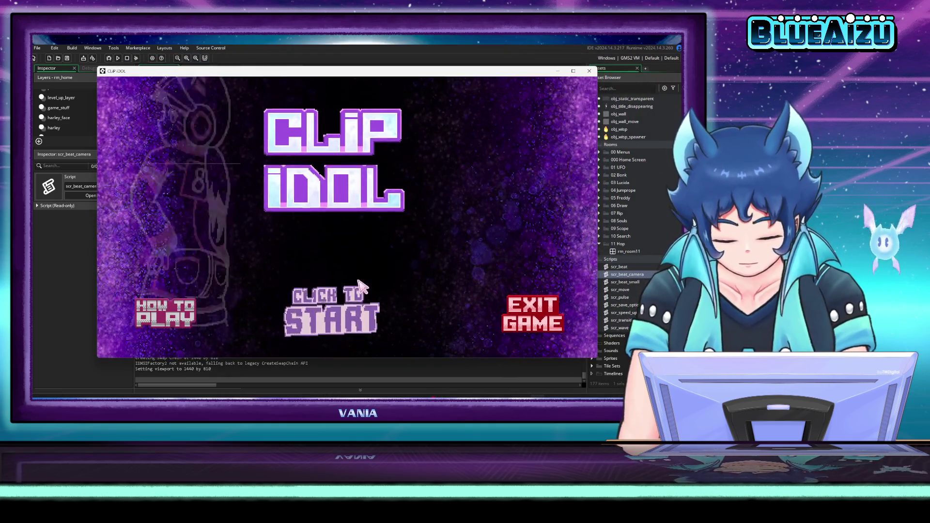
# - Start Clip Idol, shoot down a UFO, then close the game with Escape
pyautogui.click(381, 286)
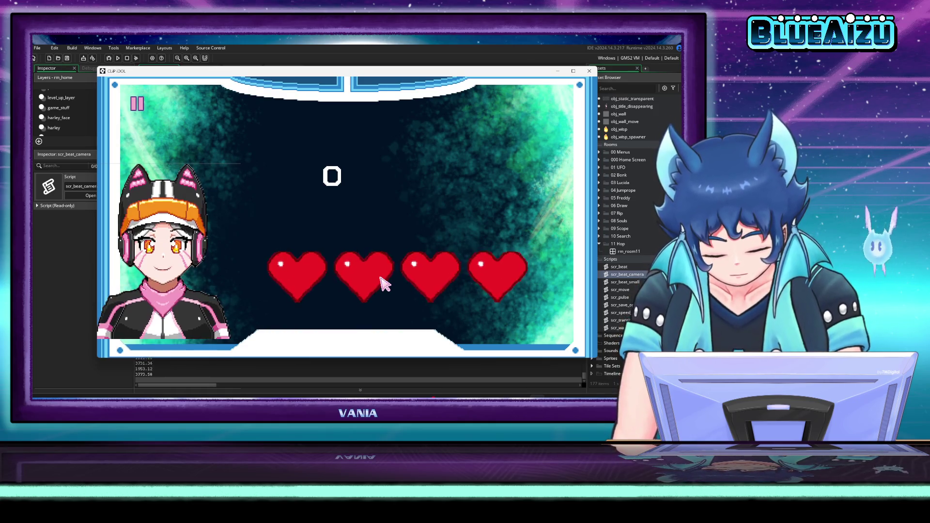
pyautogui.click(402, 163)
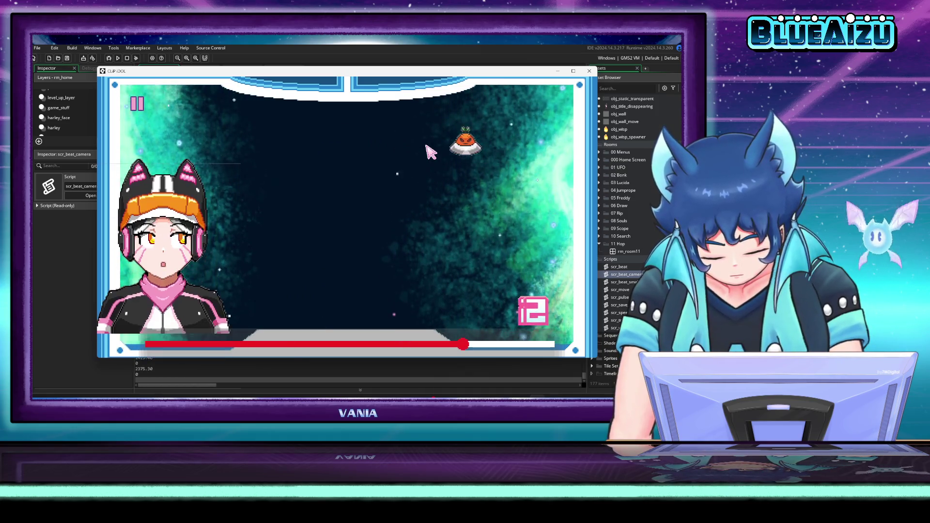
pyautogui.press('Escape')
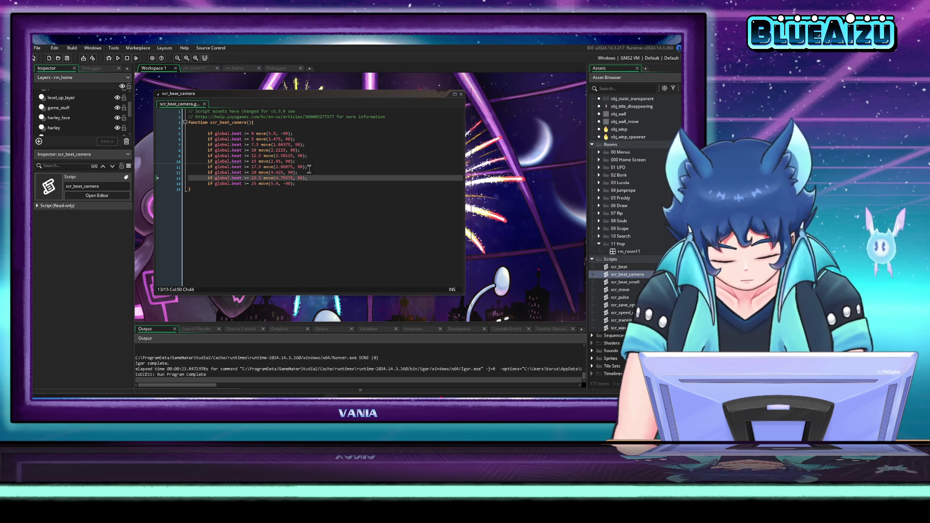
# - Make line 5's direction 90 and put minus signs on the directions of lines 6 and 8
pyautogui.click(284, 133)
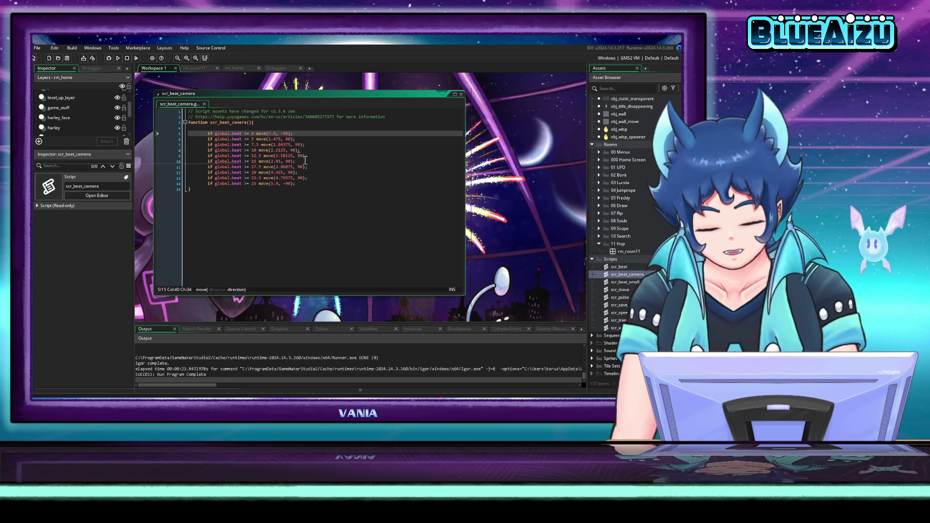
pyautogui.press('BackSpace')
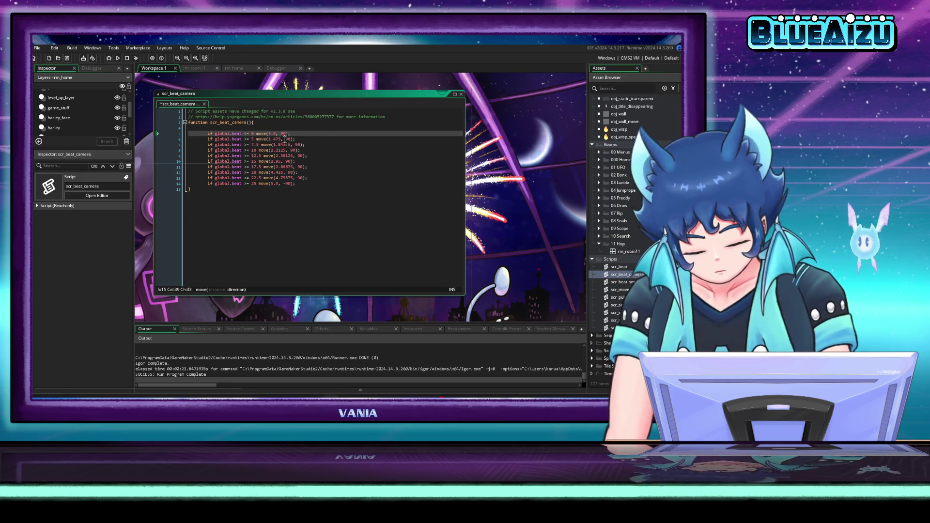
pyautogui.click(285, 184)
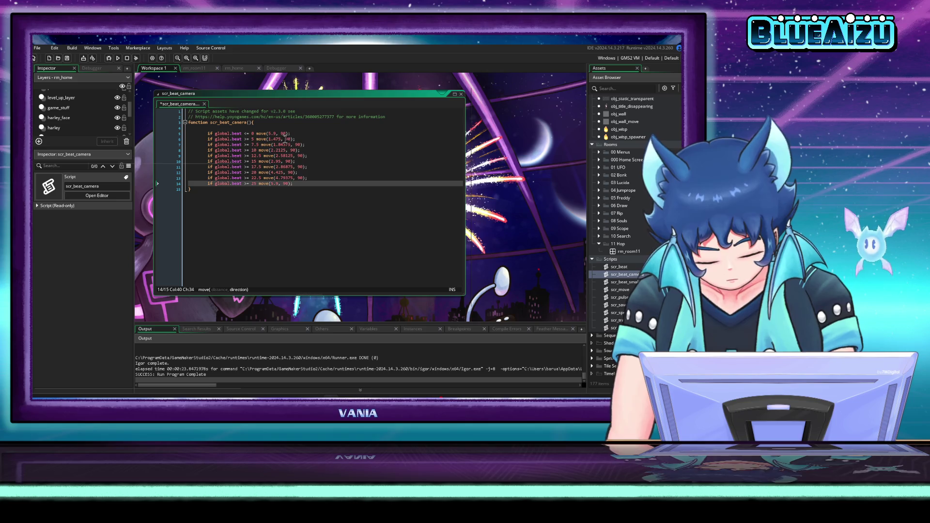
pyautogui.click(287, 139)
pyautogui.write('-')
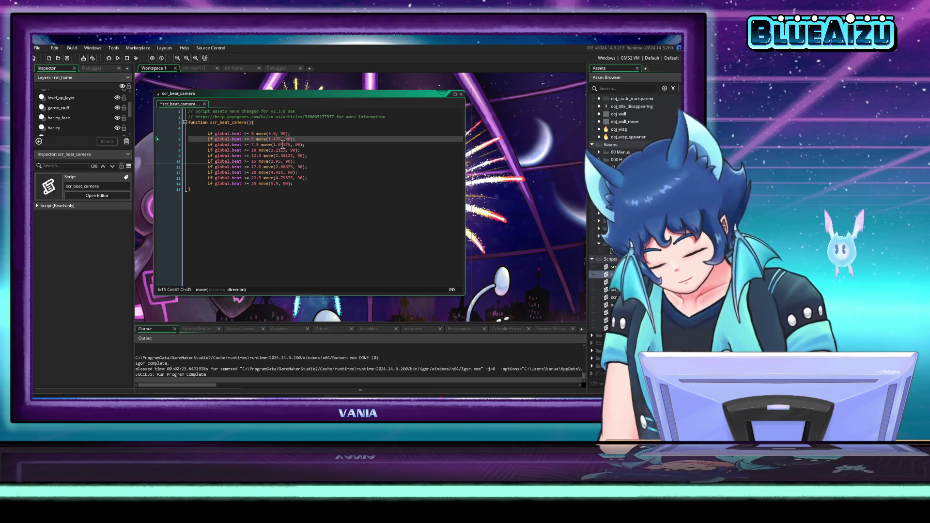
pyautogui.click(297, 144)
pyautogui.click(293, 150)
pyautogui.write('-')
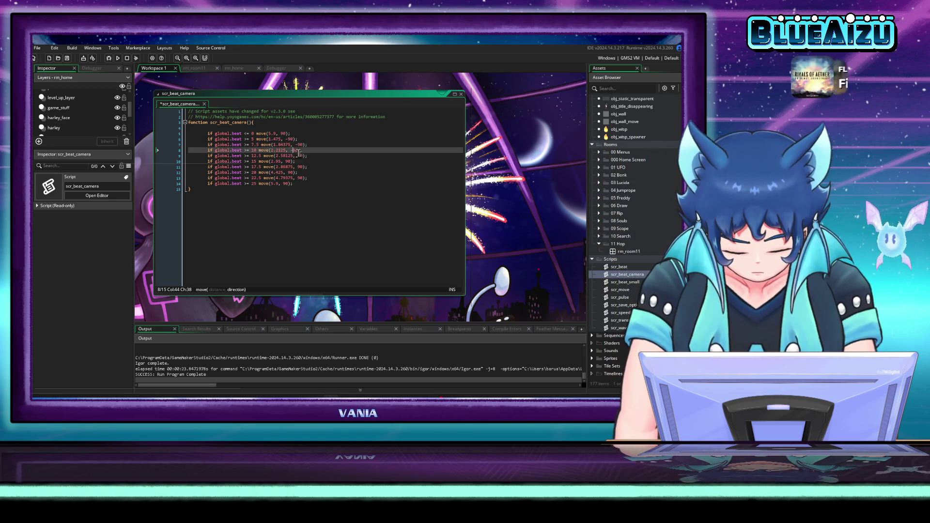
# - Put minus signs on the 90 directions of lines 11 and 13
pyautogui.click(299, 156)
pyautogui.click(289, 161)
pyautogui.write('-')
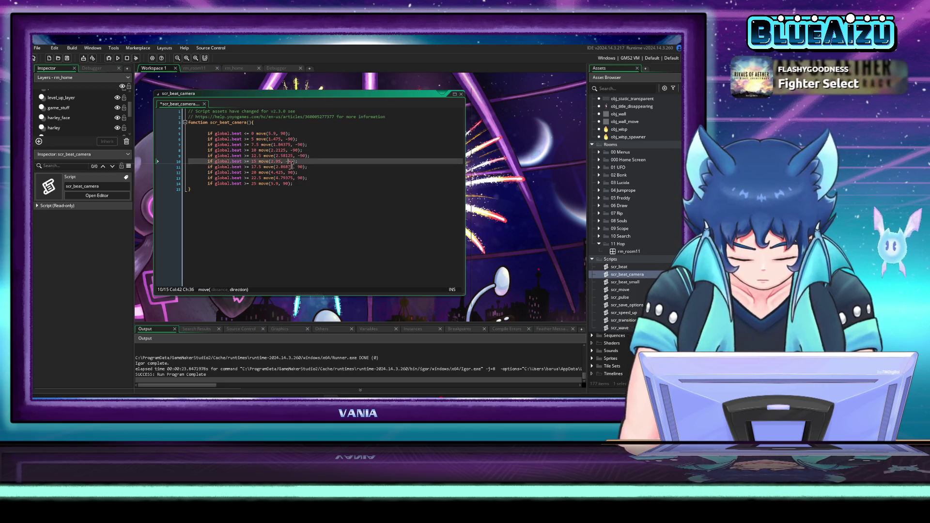
pyautogui.click(299, 166)
pyautogui.write('-')
pyautogui.click(288, 172)
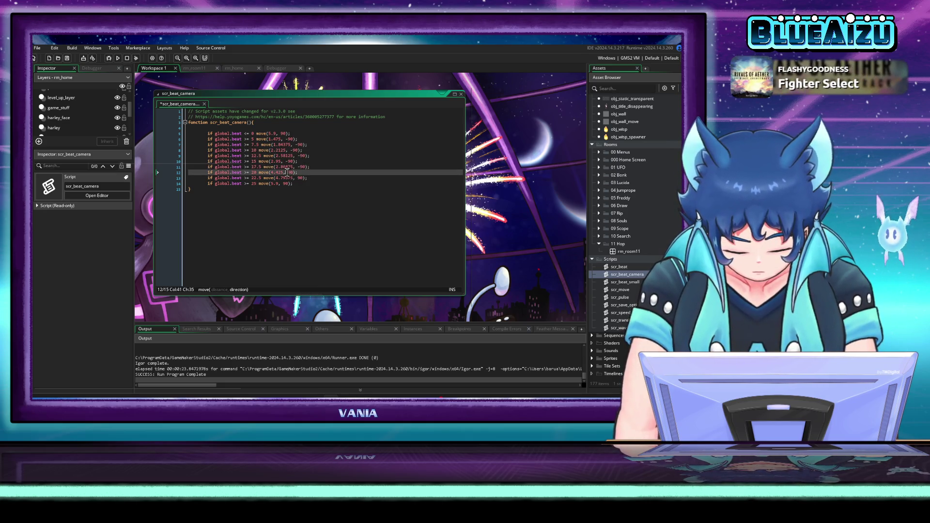
pyautogui.click(297, 177)
pyautogui.write('-')
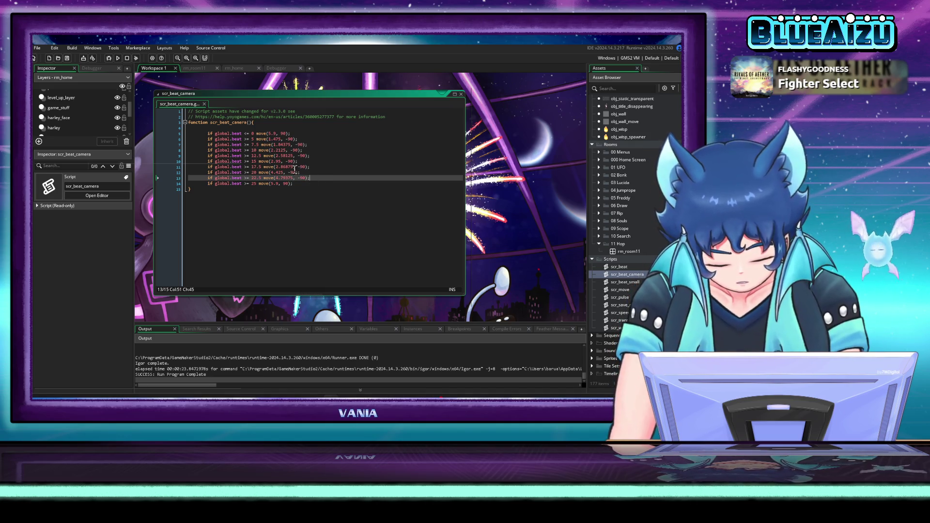
# - Swap the 2.86875 and 2.95 distances between lines 10 and 11, then save the script
pyautogui.moveTo(292, 166); pyautogui.dragTo(285, 169)
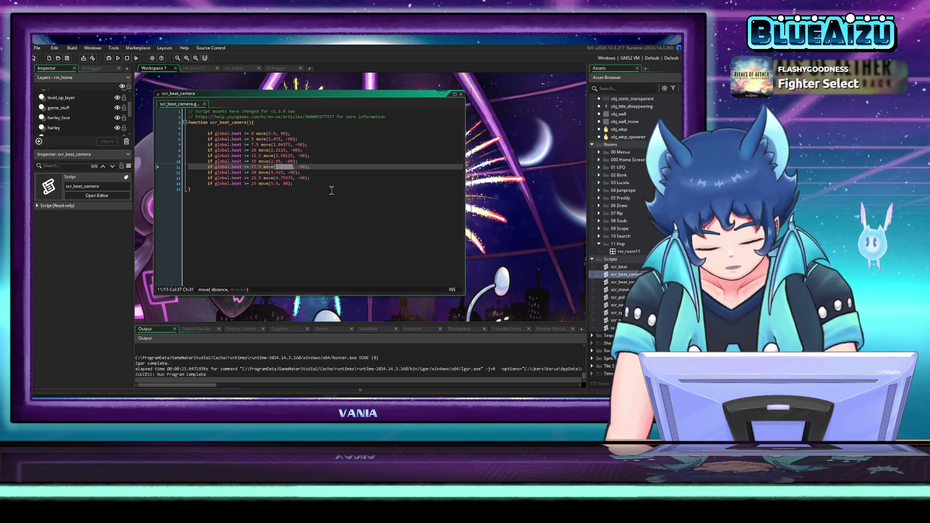
pyautogui.press('BackSpace')
pyautogui.moveTo(282, 161); pyautogui.dragTo(272, 162)
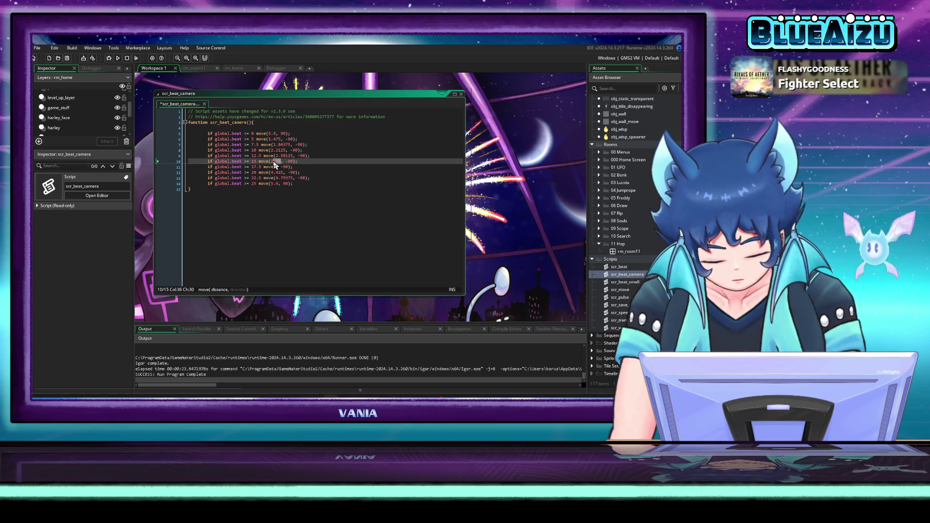
pyautogui.hotkey('ctrl', 'v')
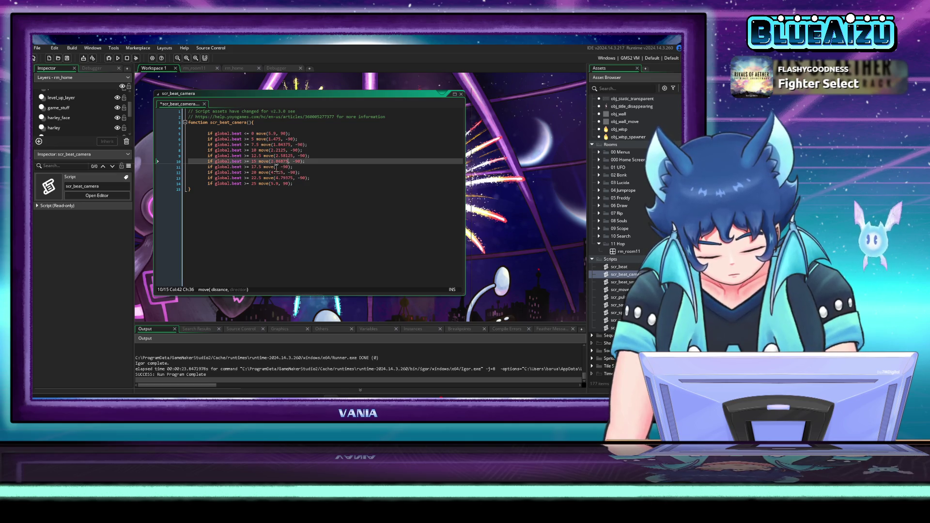
pyautogui.click(276, 167)
pyautogui.write('2.')
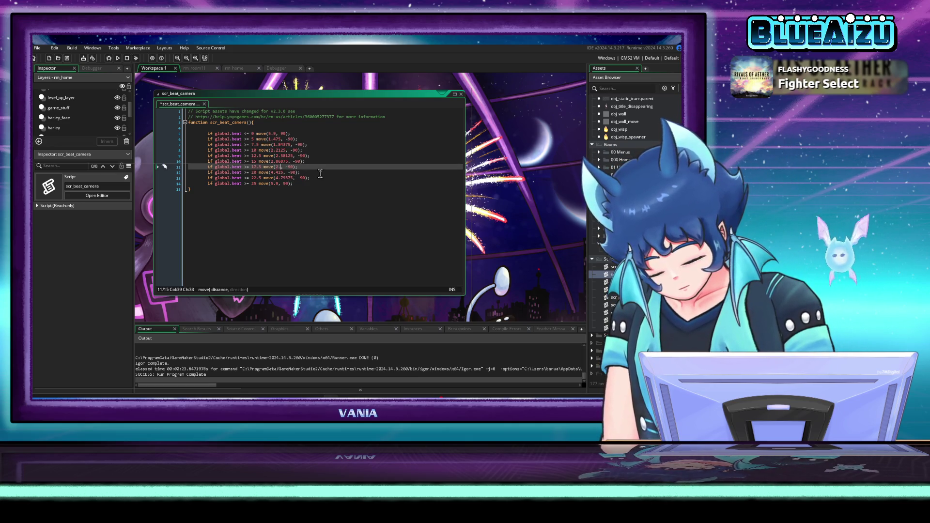
pyautogui.write('95')
pyautogui.click(356, 185)
pyautogui.hotkey('ctrl', 's')
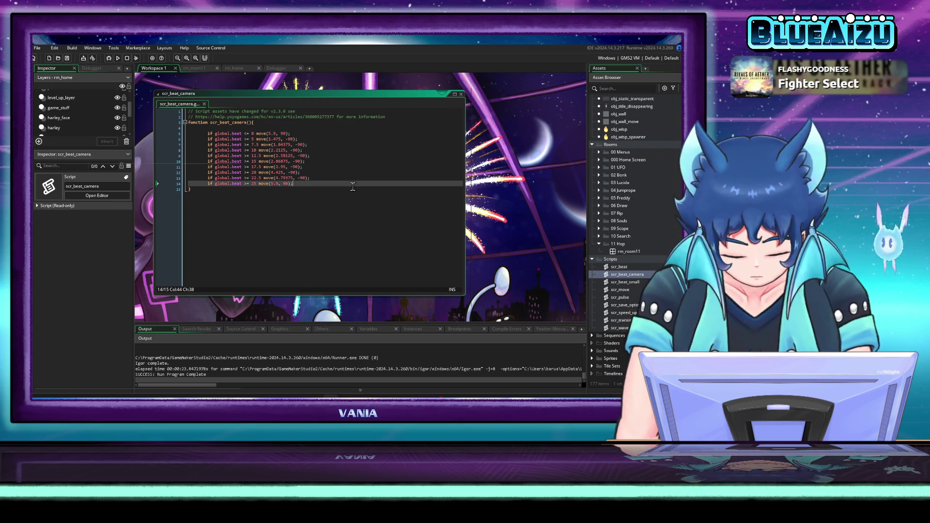
# - Run Clip Idol and shoot down UFOs each round until LEVEL UP 4, then close the game
pyautogui.click(118, 58)
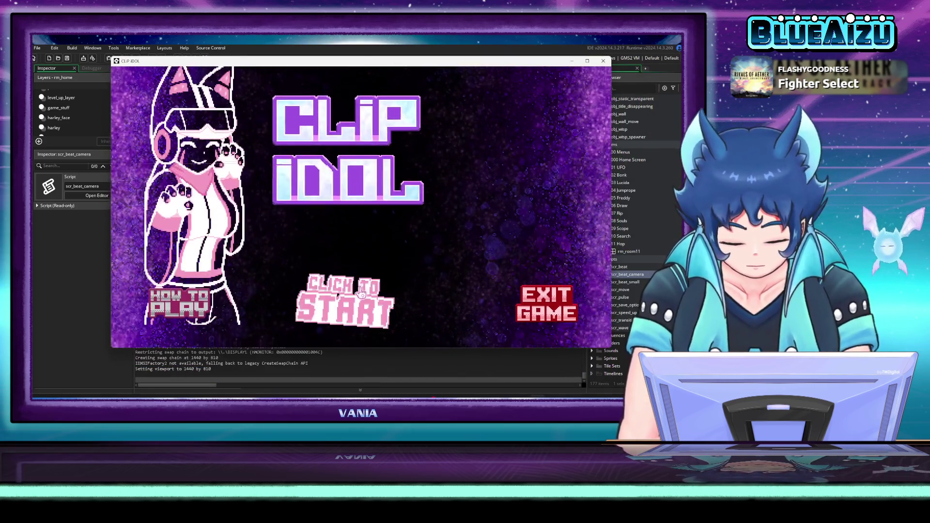
pyautogui.click(361, 292)
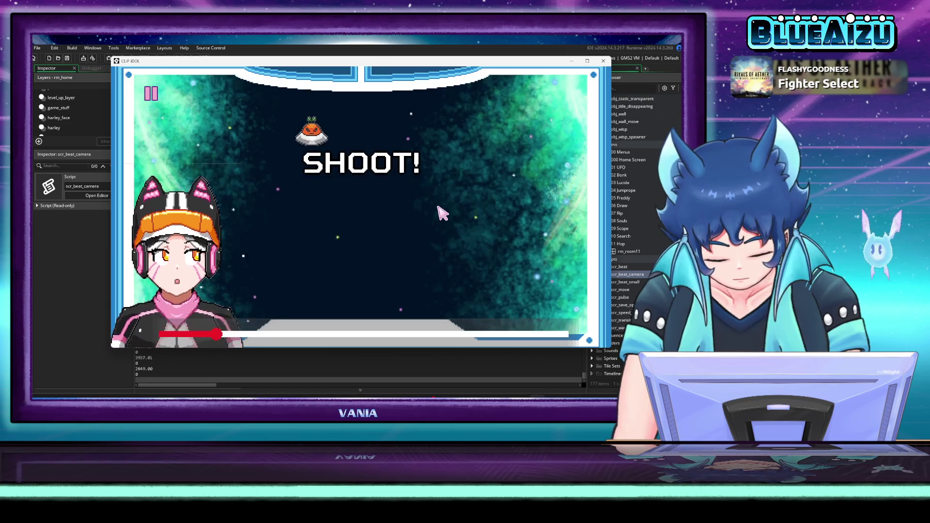
pyautogui.click(405, 128)
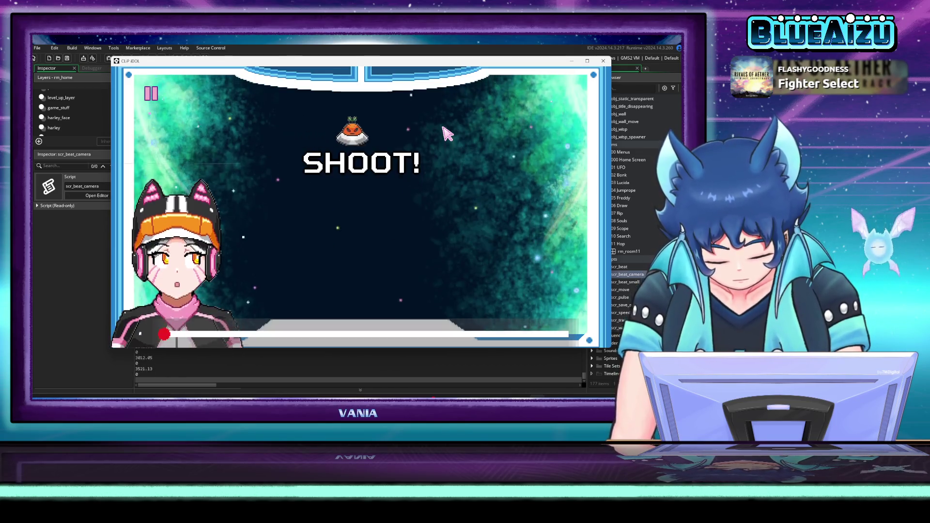
pyautogui.click(489, 140)
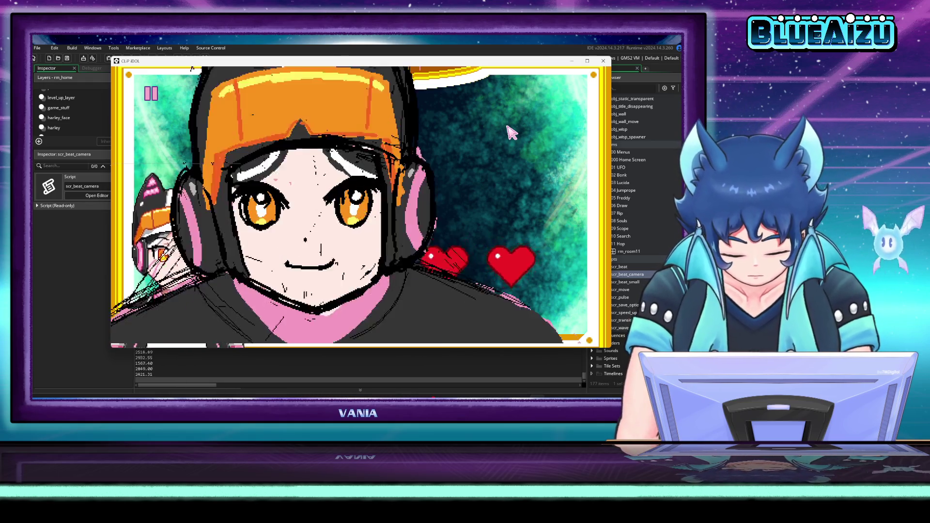
pyautogui.click(463, 172)
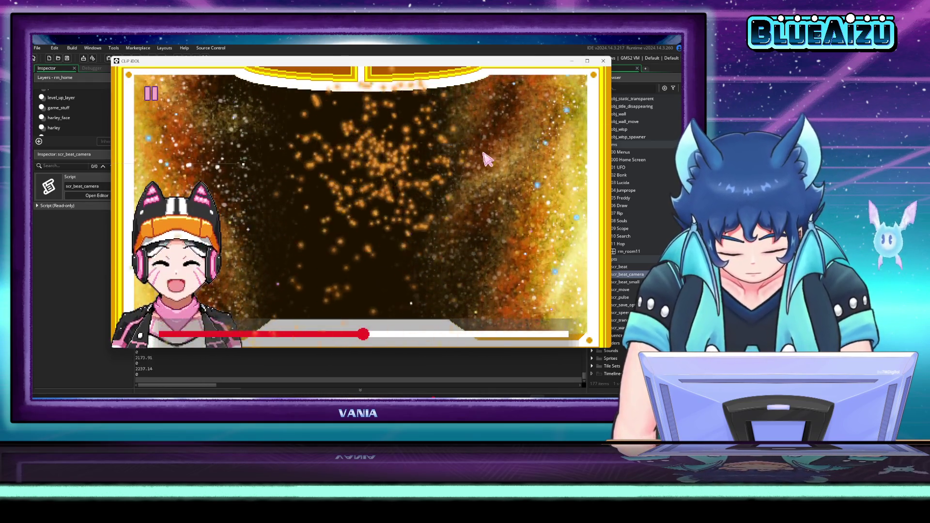
pyautogui.click(489, 184)
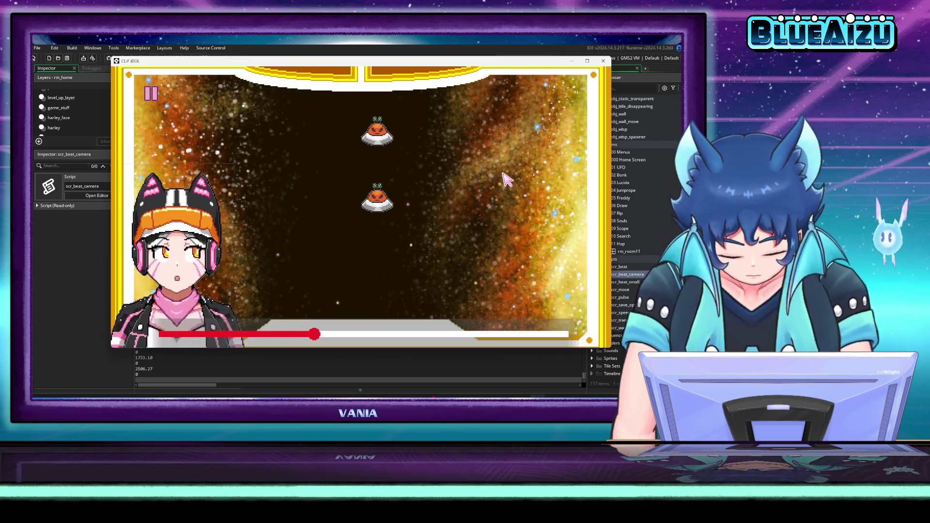
pyautogui.click(504, 145)
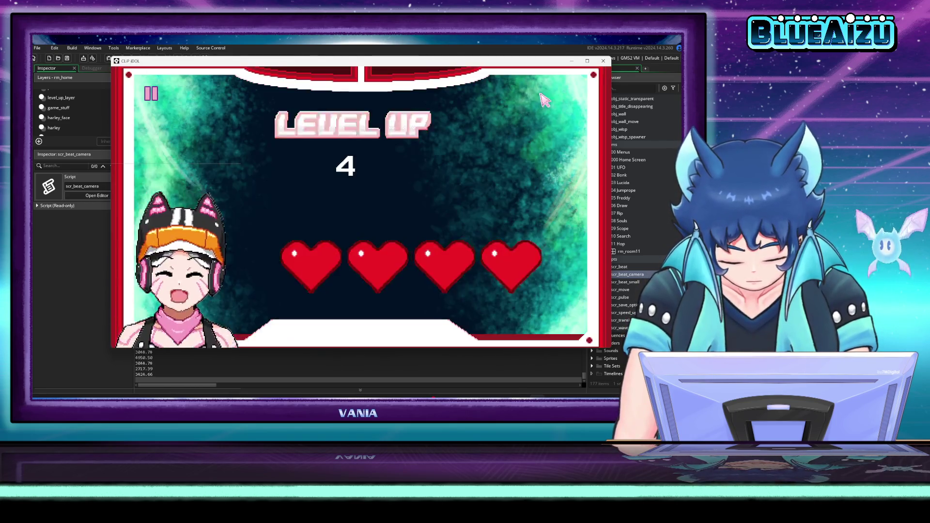
pyautogui.click(603, 60)
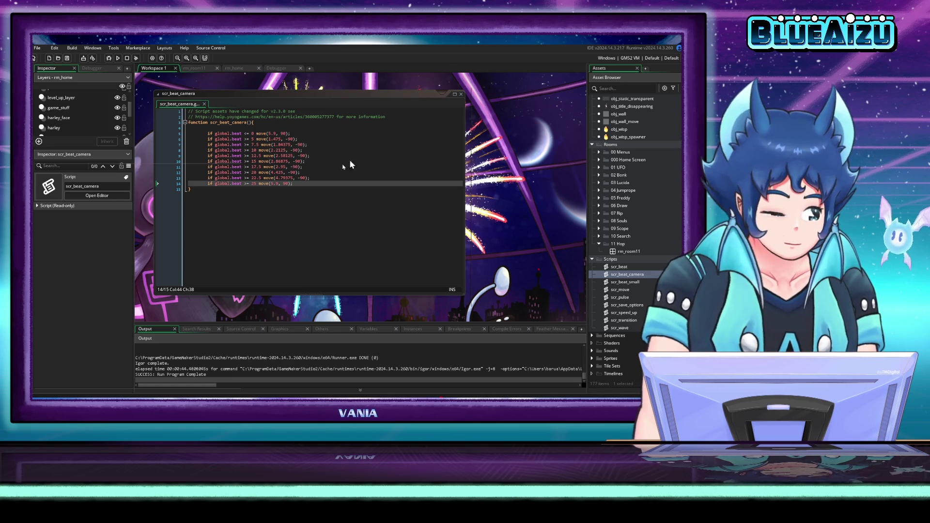
# - Prefix the move() calls on lines 7, 9, 11 and 13 with // and save with Ctrl+S
pyautogui.click(227, 139)
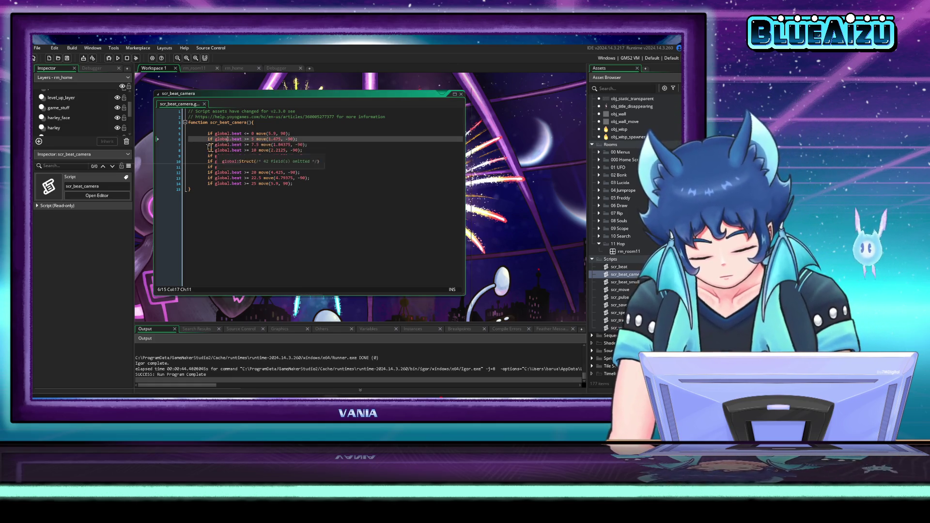
pyautogui.click(193, 145)
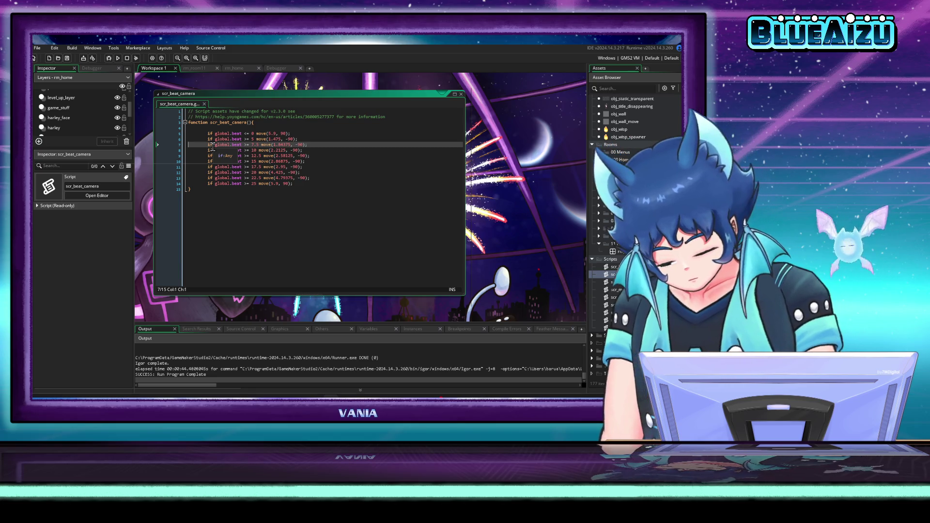
pyautogui.write('//')
pyautogui.click(188, 156)
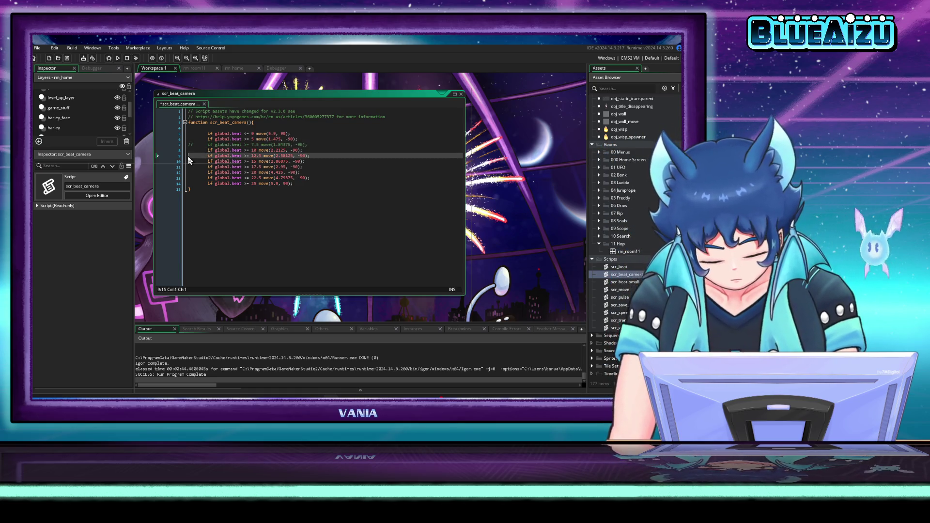
pyautogui.click(191, 167)
pyautogui.write('//')
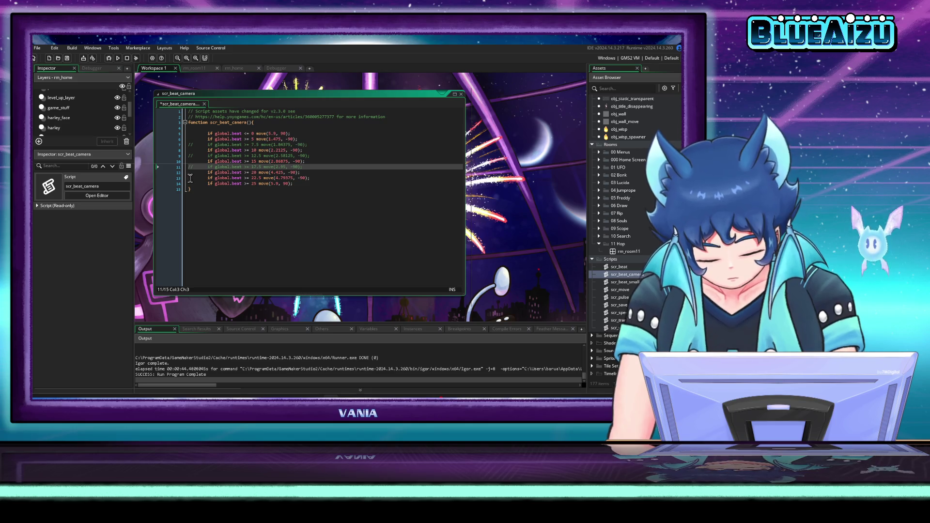
pyautogui.click(190, 178)
pyautogui.write('//')
pyautogui.click(313, 184)
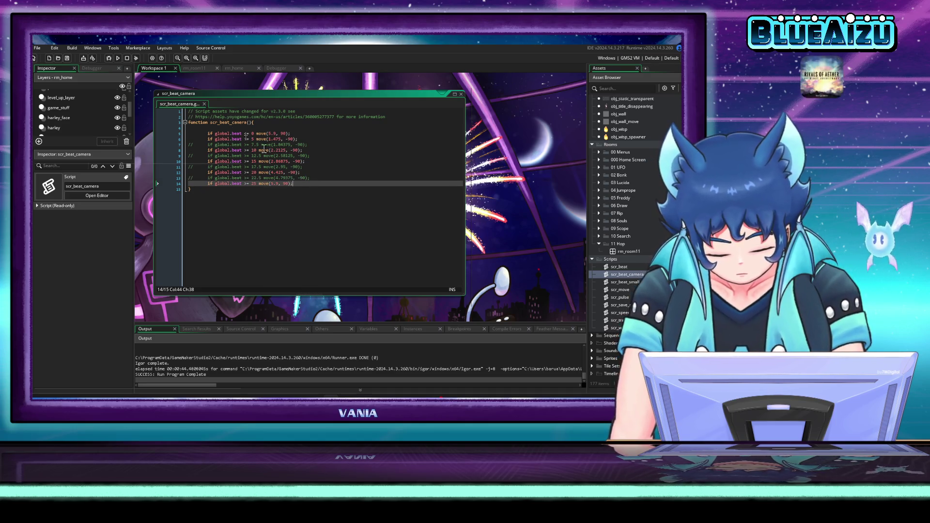
pyautogui.hotkey('ctrl', 's')
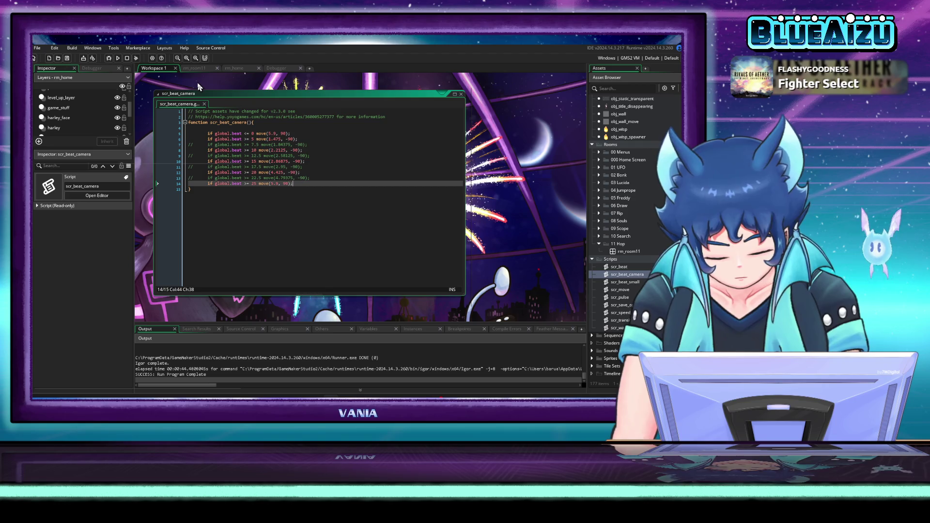
pyautogui.click(119, 58)
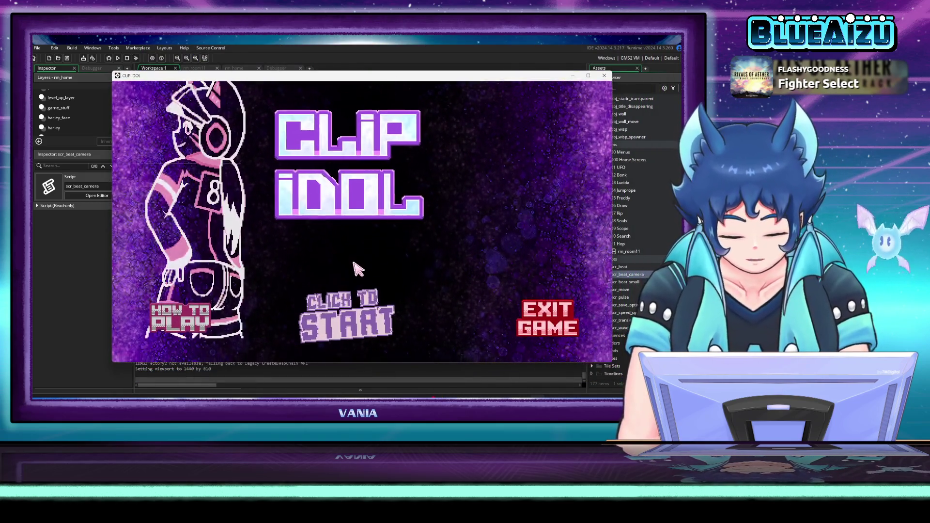
pyautogui.click(357, 266)
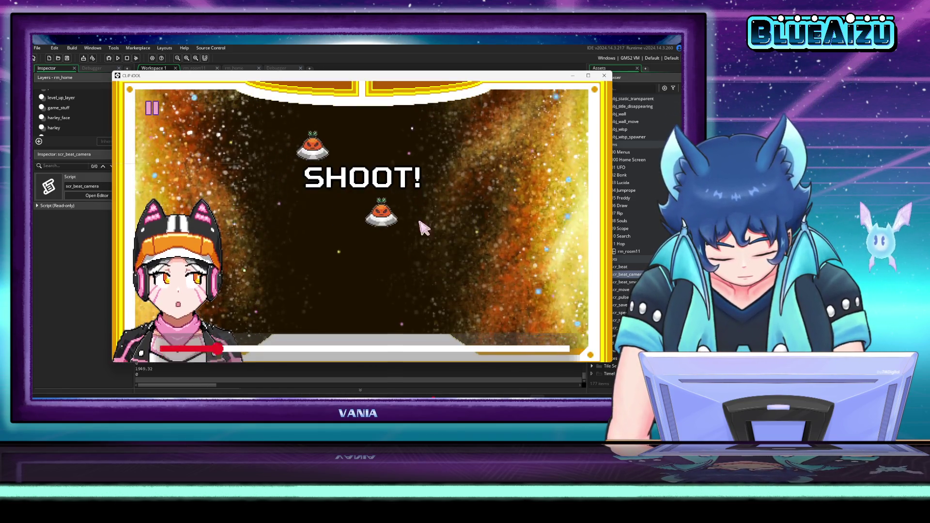
pyautogui.click(385, 150)
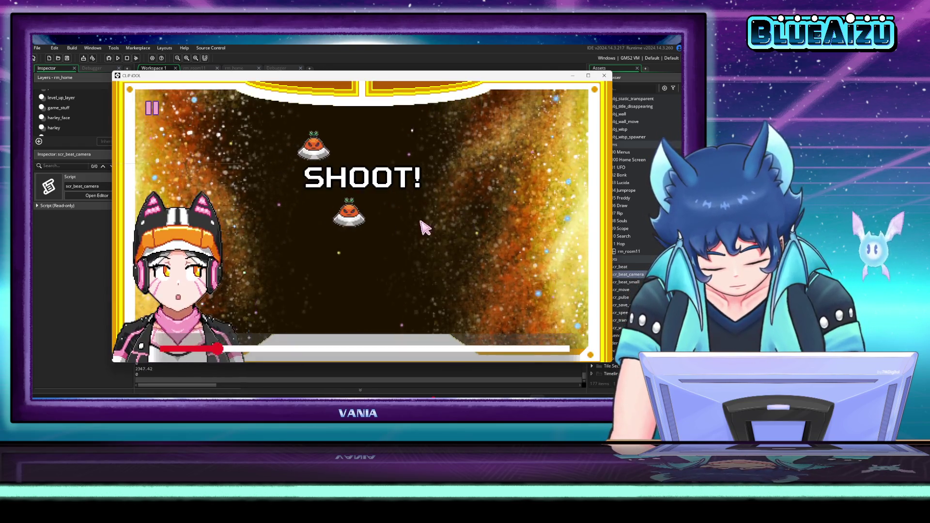
pyautogui.click(382, 147)
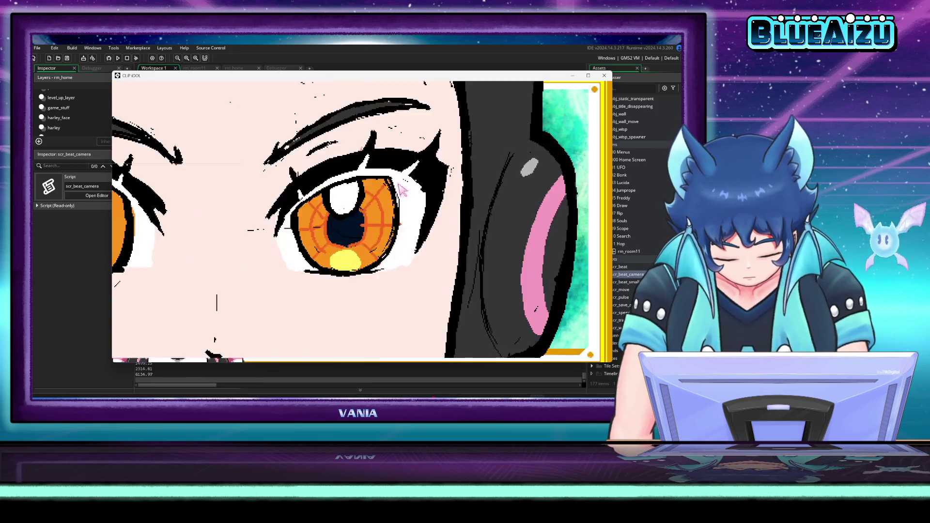
pyautogui.click(412, 160)
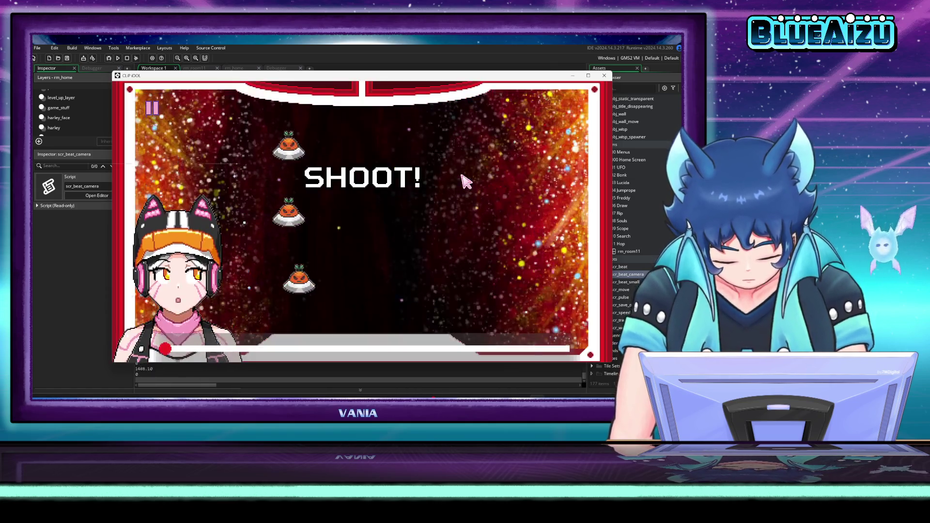
pyautogui.click(466, 141)
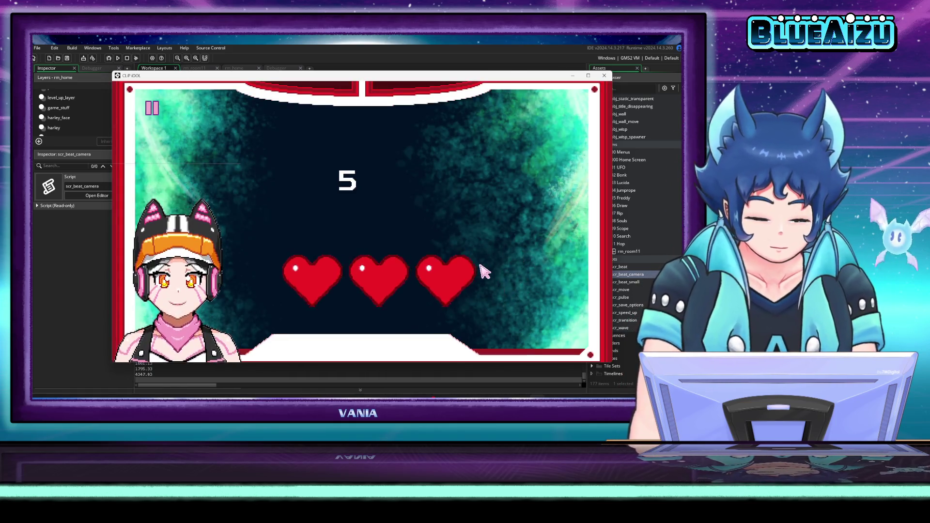
pyautogui.click(415, 272)
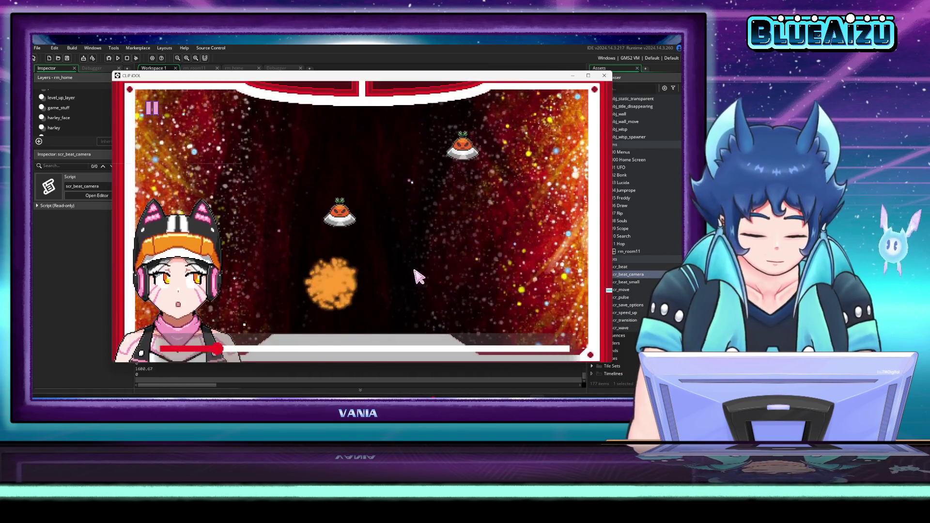
pyautogui.click(457, 161)
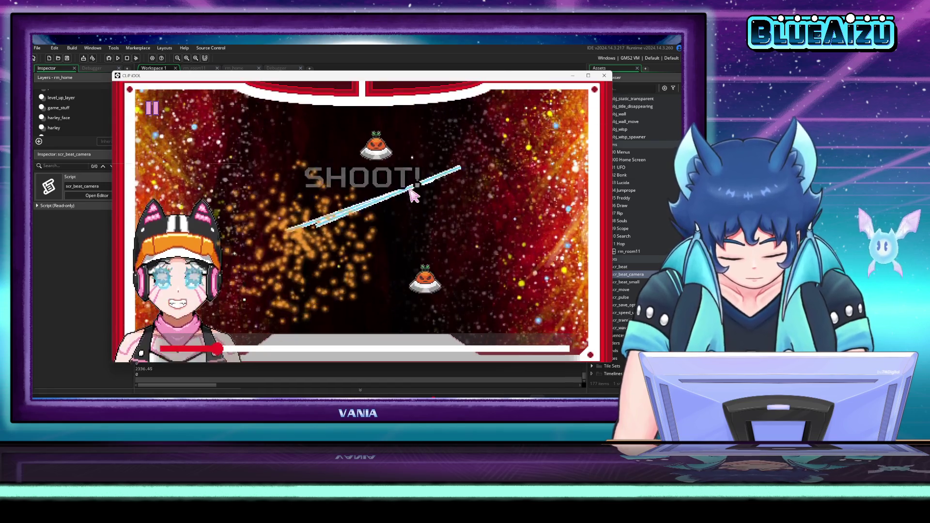
pyautogui.click(413, 187)
pyautogui.click(458, 177)
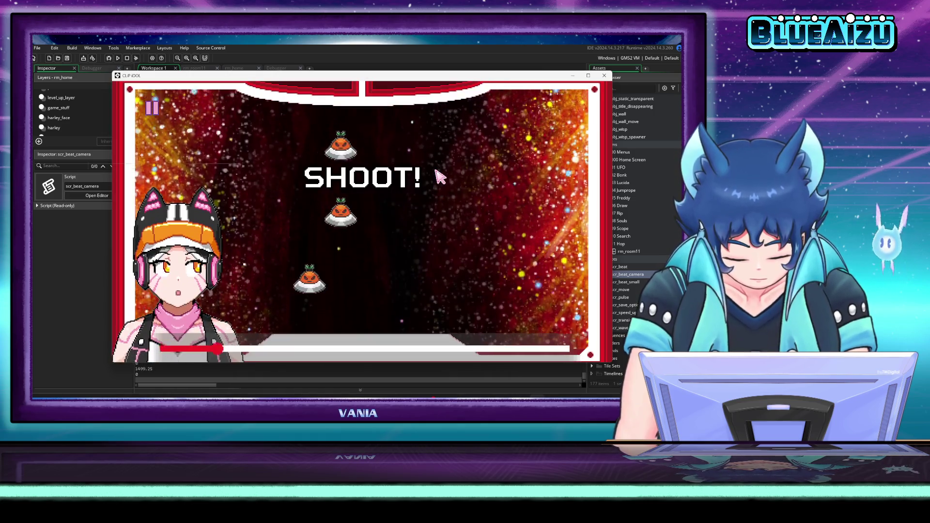
pyautogui.click(494, 232)
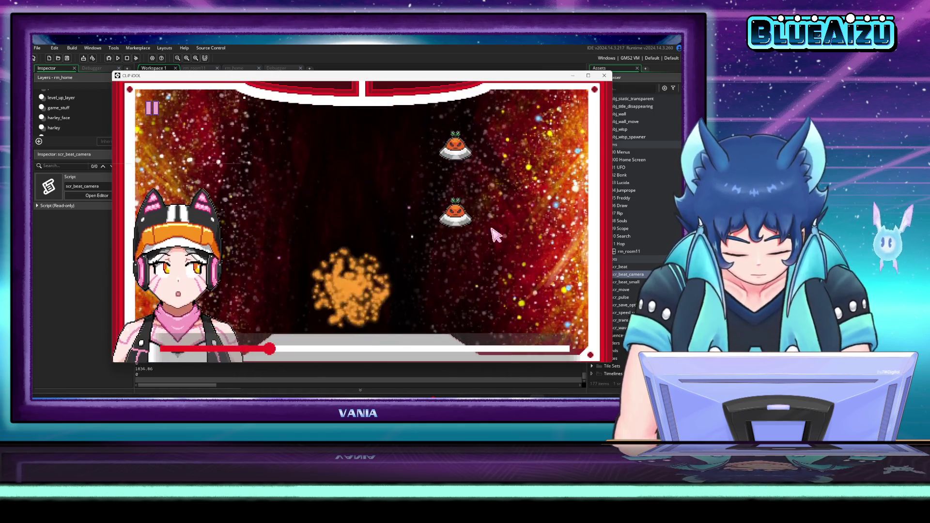
pyautogui.click(533, 169)
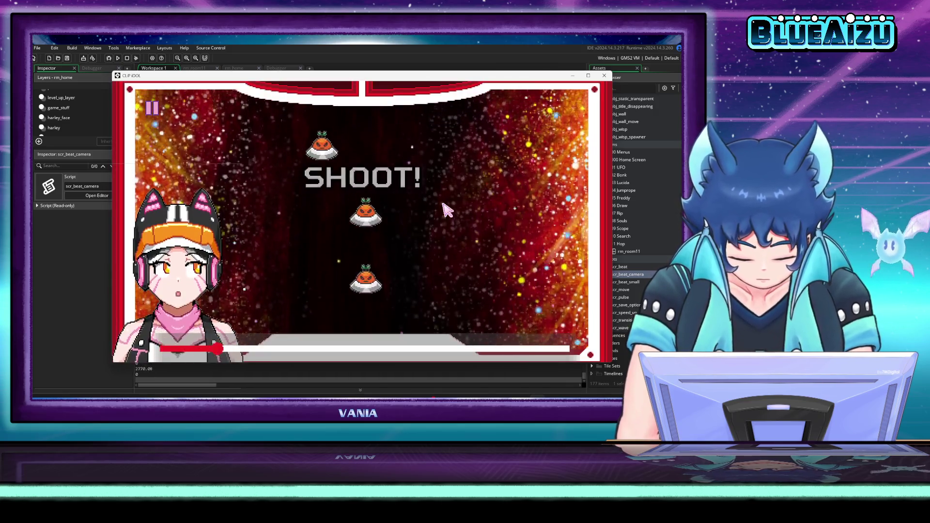
pyautogui.click(451, 199)
pyautogui.click(472, 155)
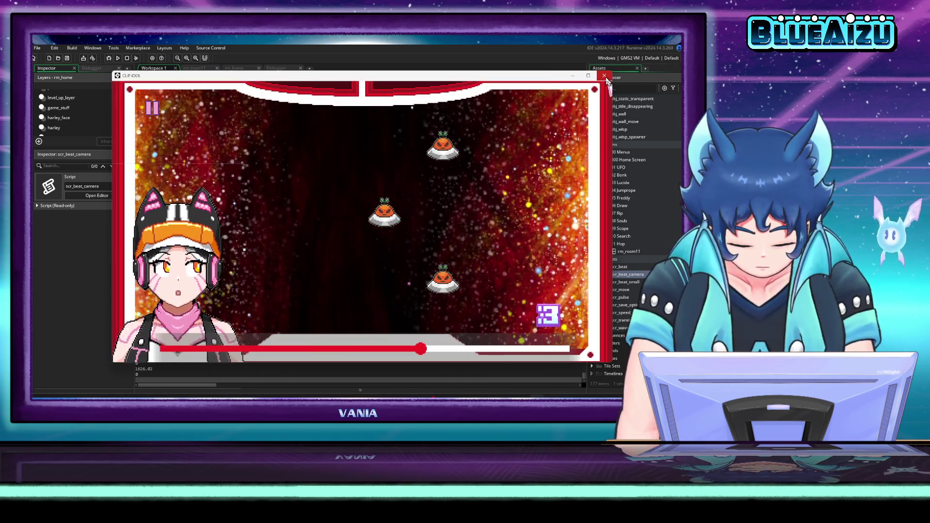
pyautogui.click(604, 75)
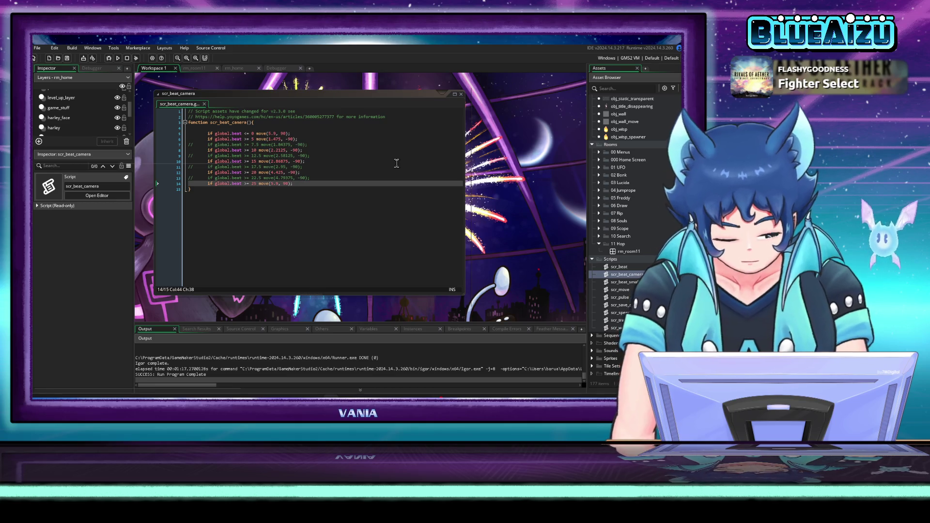
pyautogui.moveTo(511, 220); pyautogui.dragTo(557, 239)
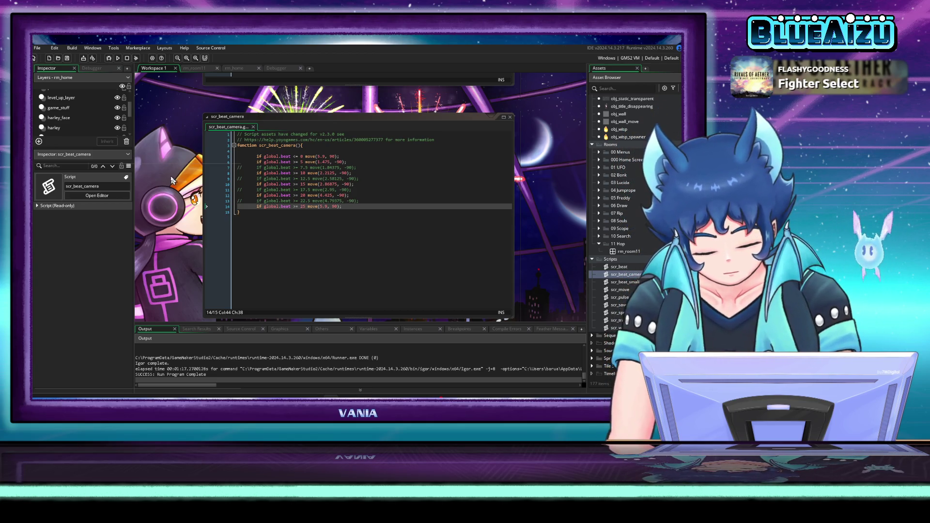
pyautogui.click(193, 70)
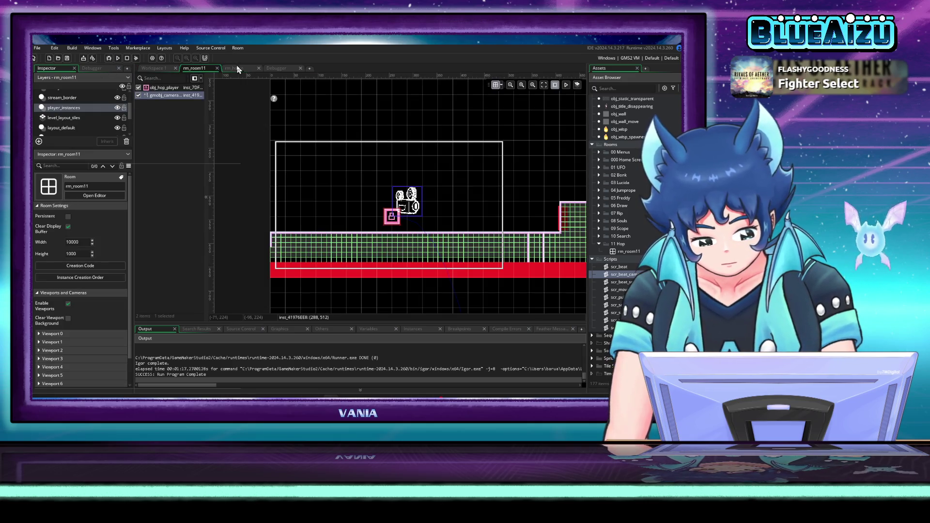
pyautogui.click(236, 68)
pyautogui.click(277, 70)
pyautogui.click(240, 68)
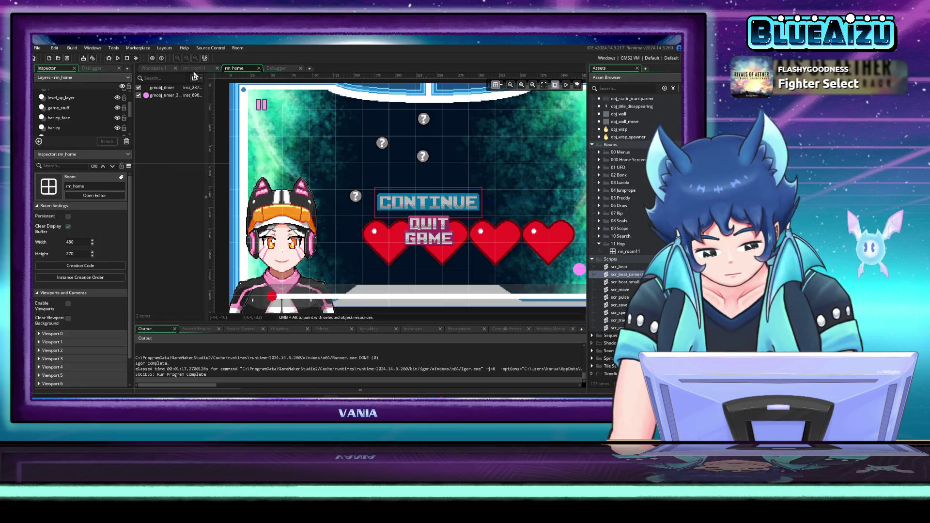
pyautogui.click(195, 68)
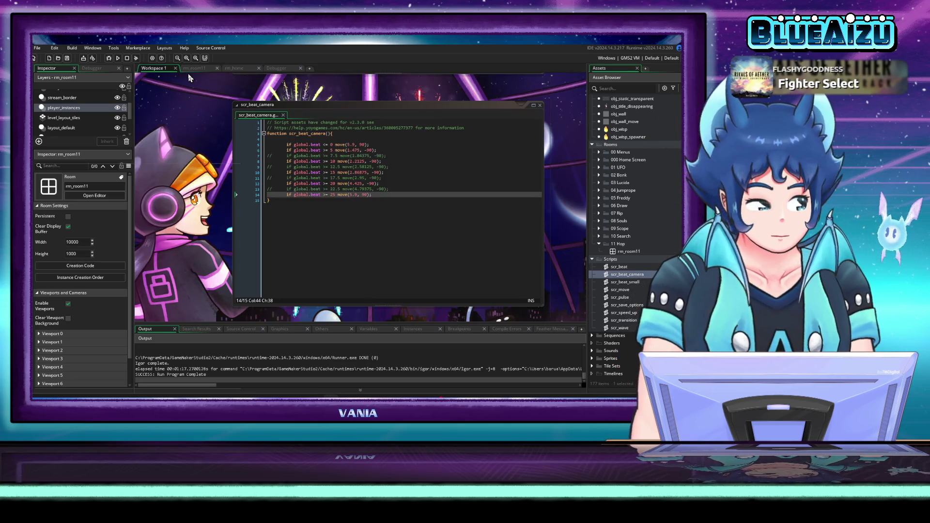
pyautogui.moveTo(387, 104); pyautogui.dragTo(381, 106)
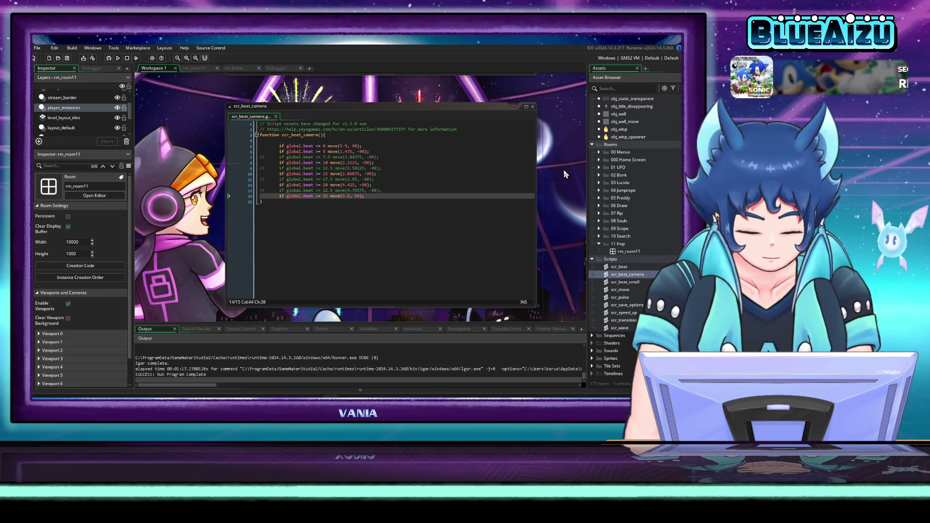
pyautogui.scroll(-3, 557, 145)
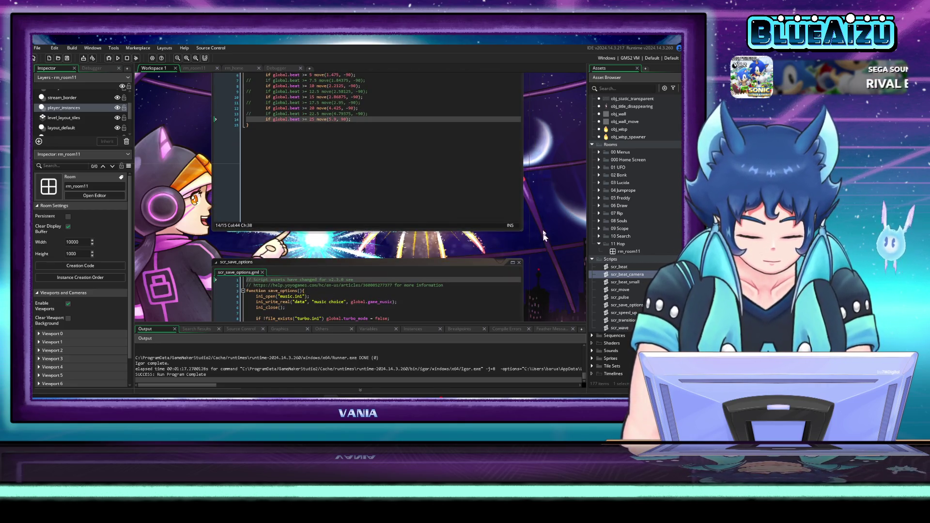
pyautogui.scroll(-3, 543, 236)
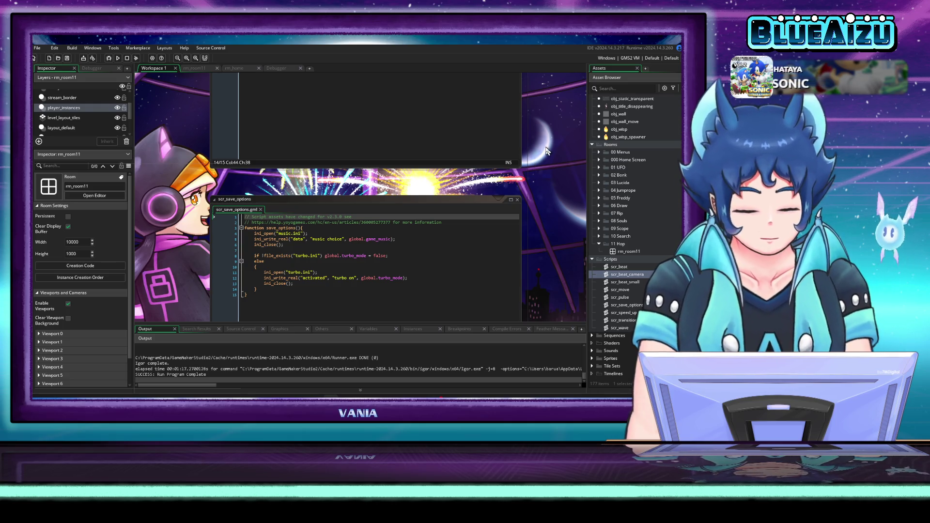
pyautogui.moveTo(555, 104)
pyautogui.mouseDown()
pyautogui.moveTo(580, 152)
pyautogui.moveTo(508, 180)
pyautogui.mouseUp()
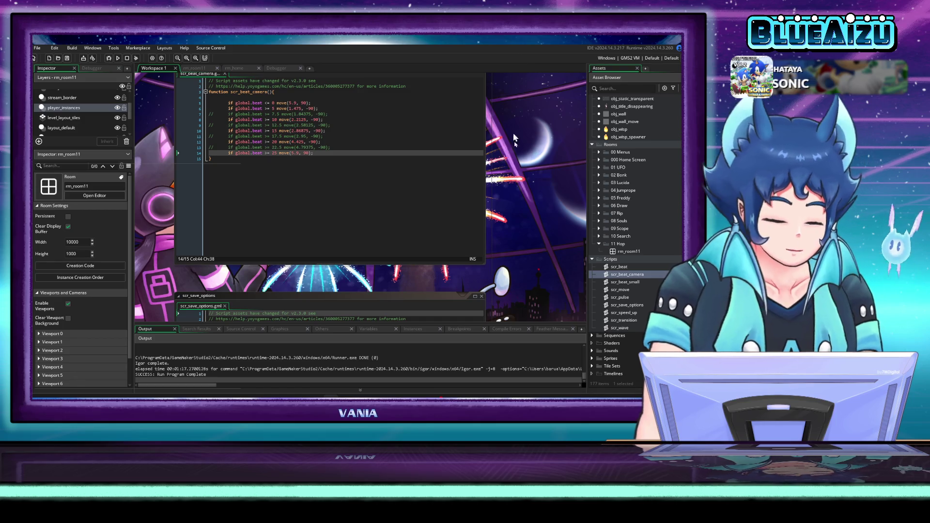
pyautogui.scroll(2, 528, 155)
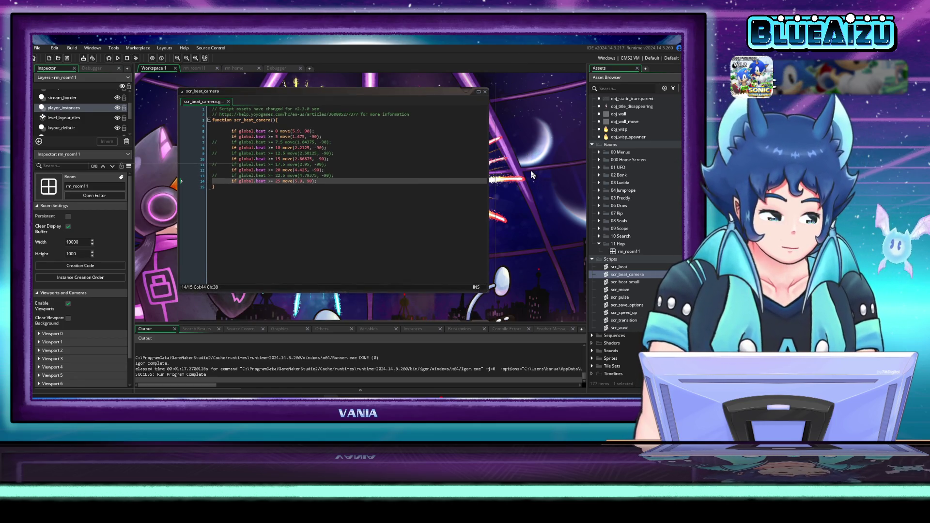